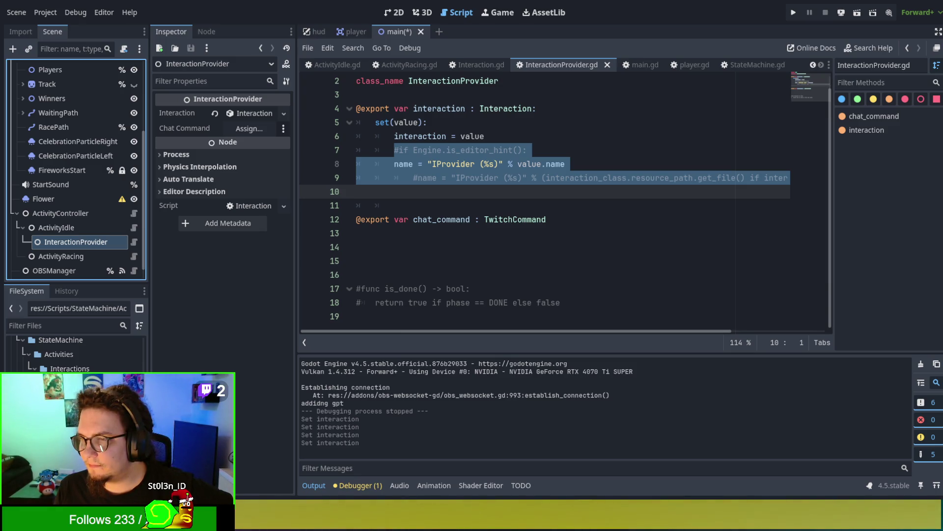
# - Declare a new function node_rename(name:String) below the chat_command export
pyautogui.click(456, 177)
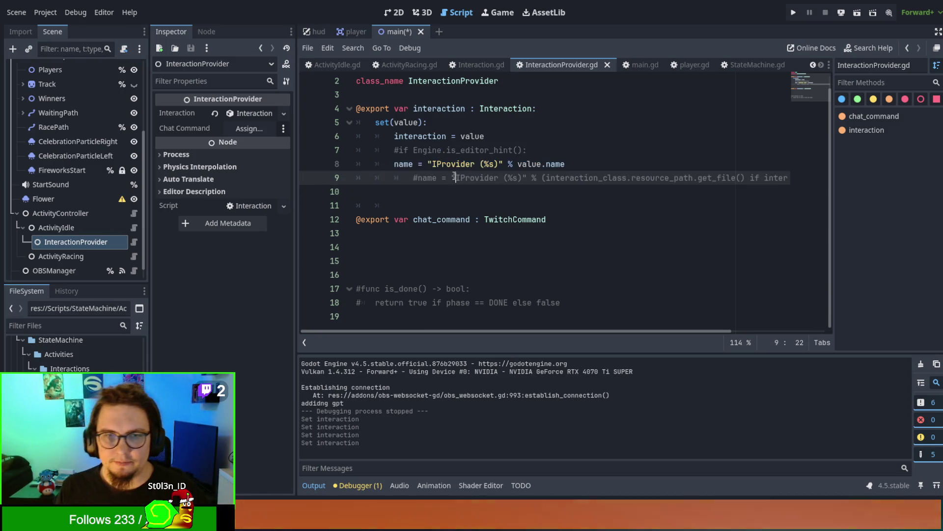
pyautogui.click(437, 247)
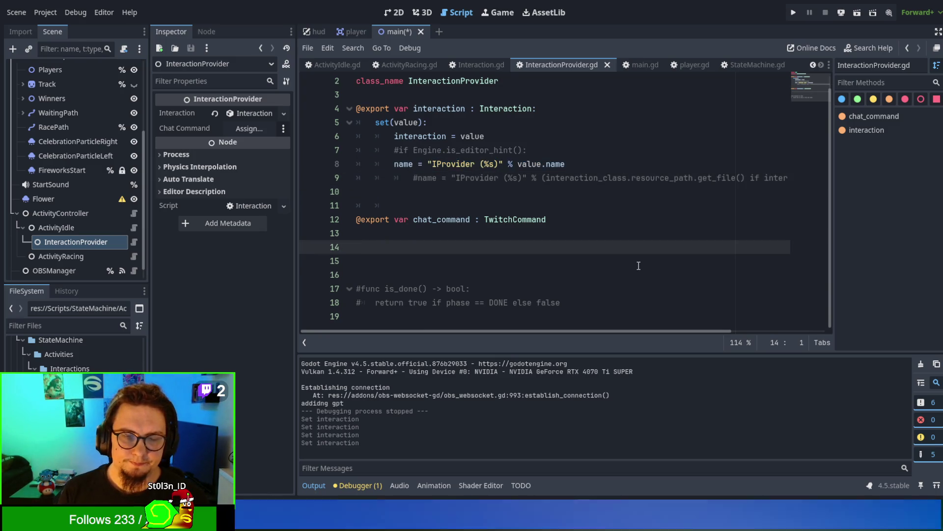
pyautogui.press('Return')
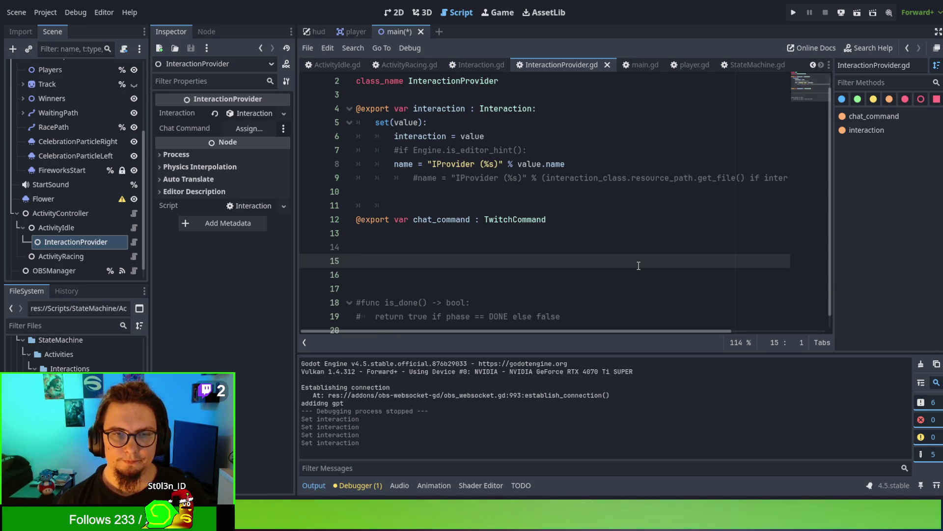
pyautogui.write('va')
pyautogui.press('BackSpace')
pyautogui.press('BackSpace')
pyautogui.write('func node_rename(')
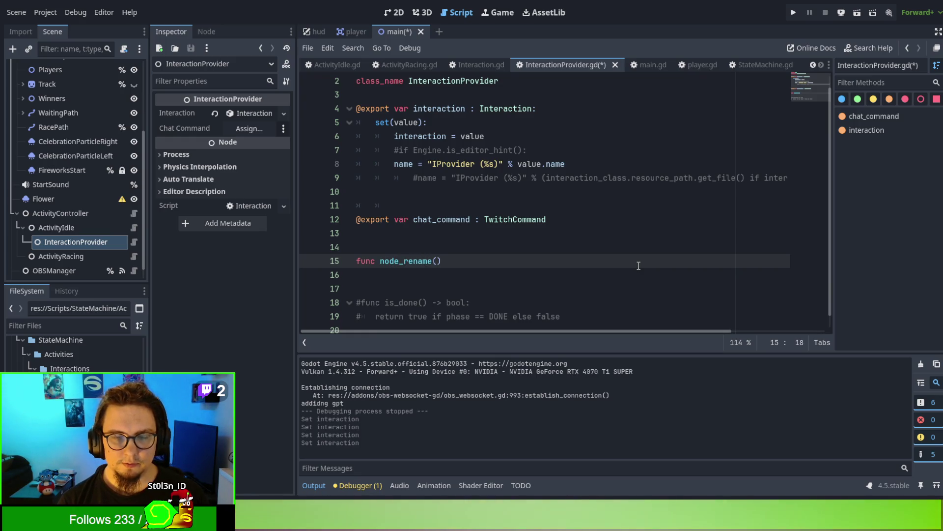
pyautogui.write('name:"S')
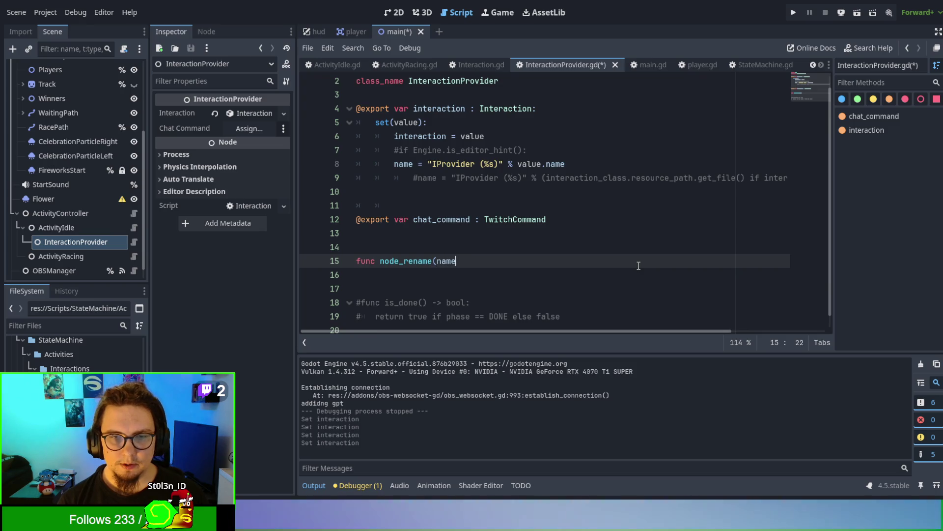
pyautogui.press('BackSpace')
pyautogui.press('BackSpace')
pyautogui.write('St')
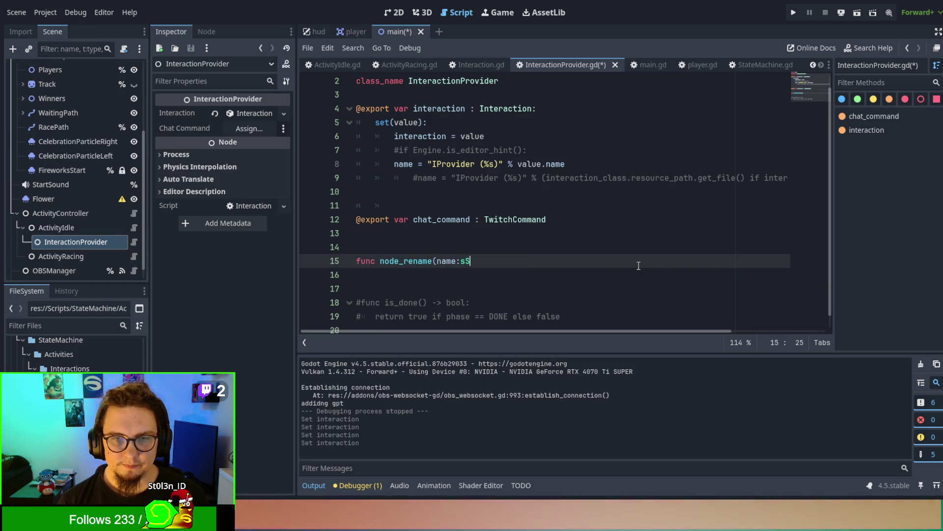
pyautogui.write('ring):')
pyautogui.press('Return')
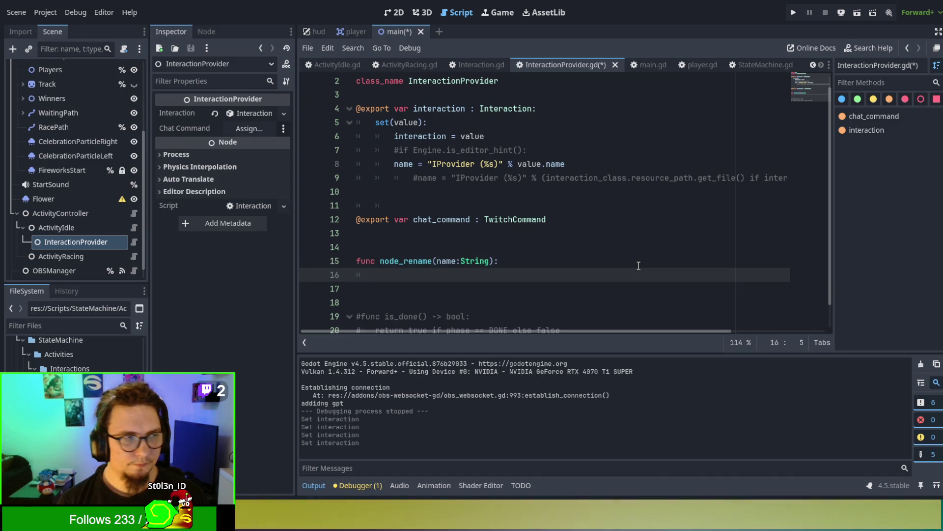
# - Move the name = "IProvider (%s)" line from the setter into node_rename, replacing value.name with name
pyautogui.moveTo(589, 164); pyautogui.dragTo(587, 150)
pyautogui.hotkey('ctrl', 'c')
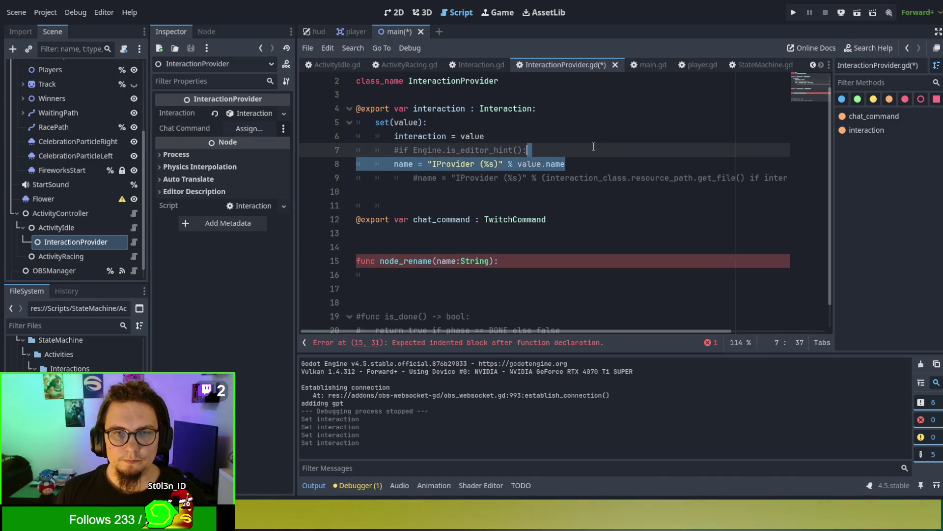
pyautogui.press('BackSpace')
pyautogui.write('f')
pyautogui.click(556, 247)
pyautogui.hotkey('ctrl', 'v')
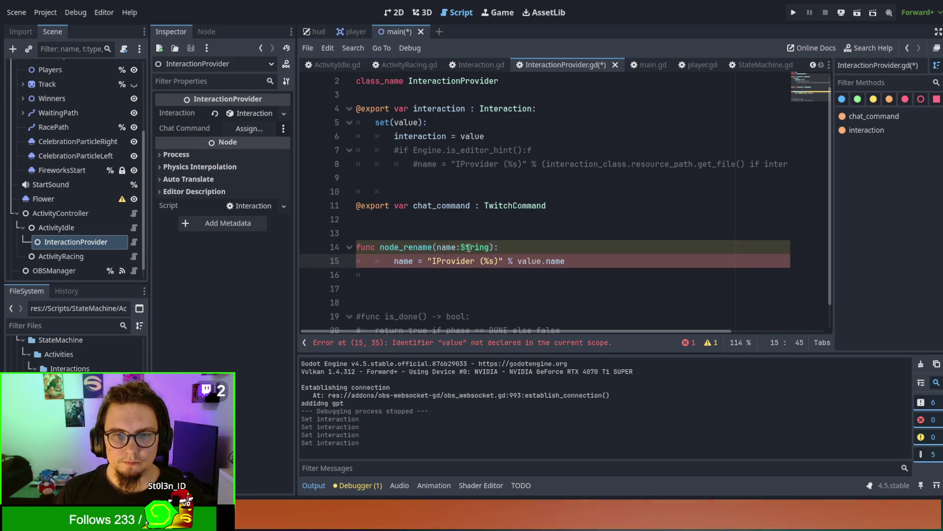
pyautogui.doubleClick(446, 247)
pyautogui.moveTo(517, 261); pyautogui.dragTo(565, 261)
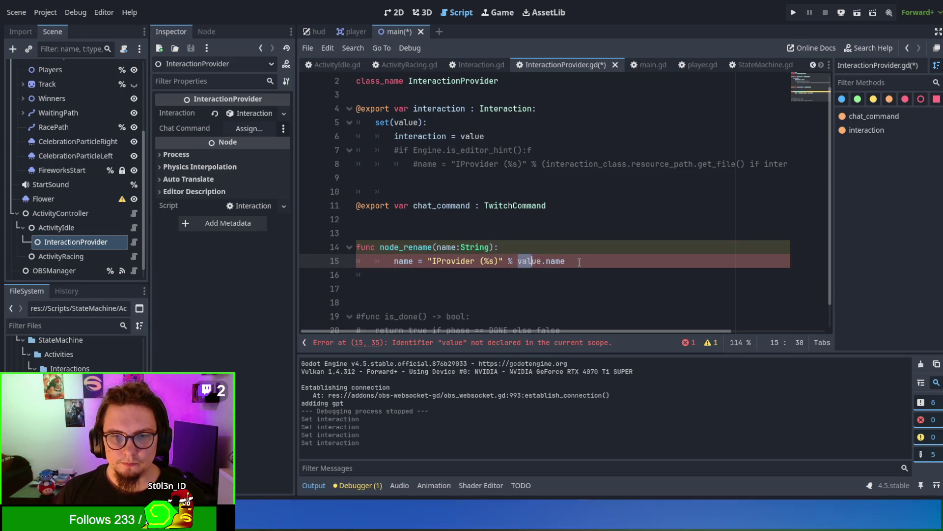
pyautogui.press('BackSpace')
pyautogui.write('name')
pyautogui.press('Home')
pyautogui.press('BackSpace')
# - Rename the parameter to new_name and use new_name in the assignment
pyautogui.doubleClick(446, 246)
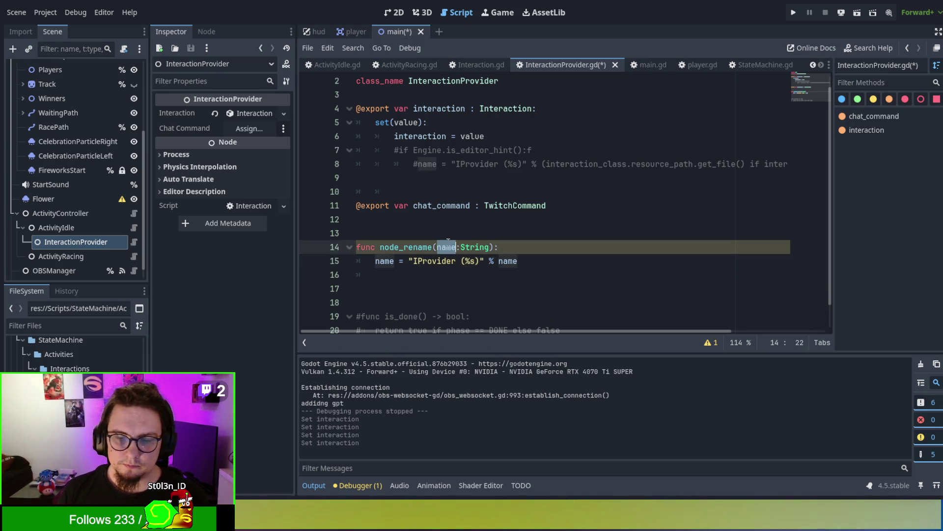
pyautogui.write('new_name')
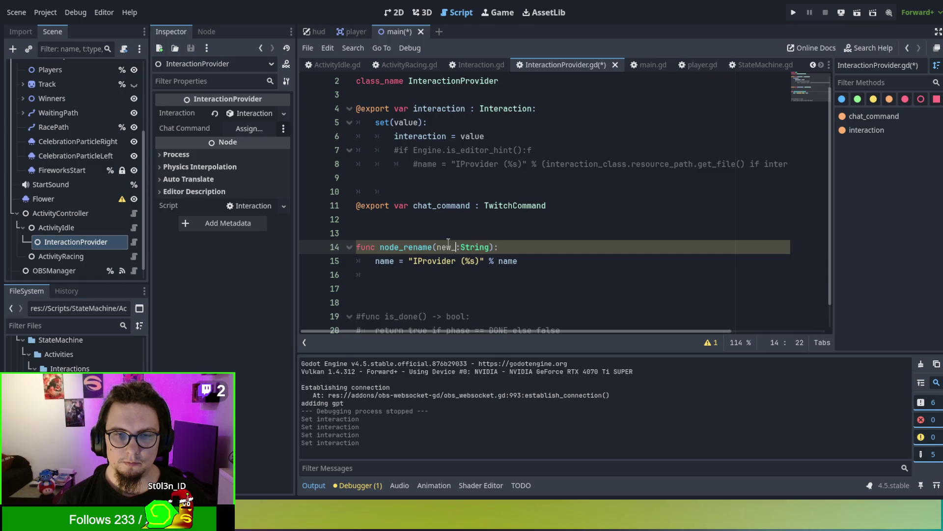
pyautogui.doubleClick(448, 245)
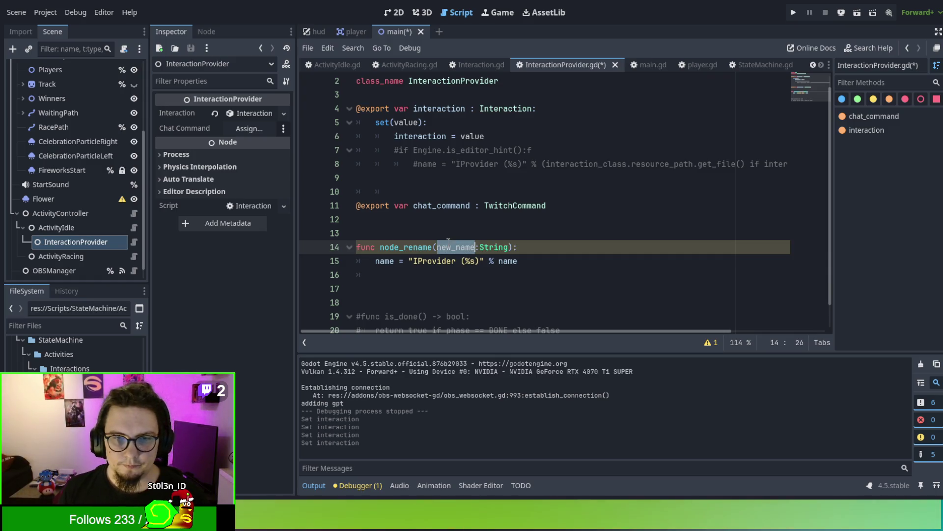
pyautogui.keyDown('ctrl'); pyautogui.click(512, 261); pyautogui.keyUp('ctrl')
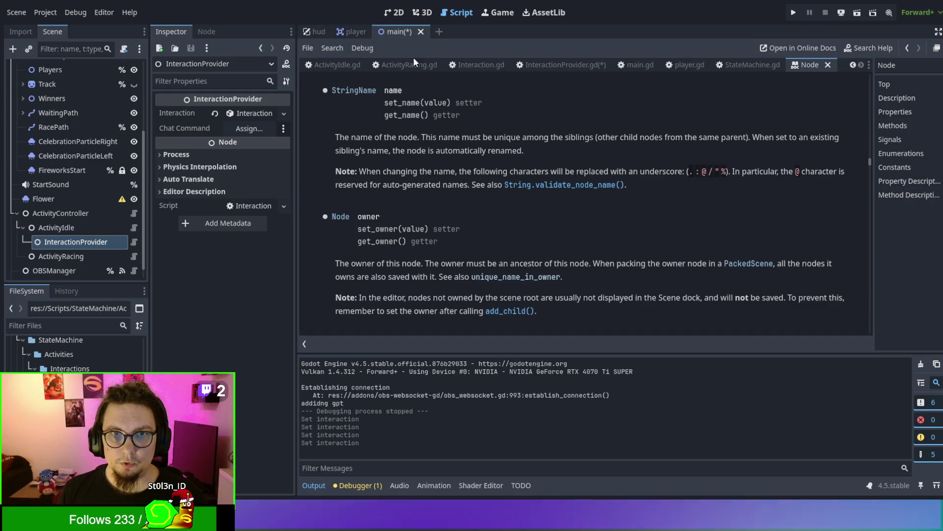
pyautogui.hotkey('ctrl', 'w')
pyautogui.doubleClick(511, 261)
pyautogui.write('new_name')
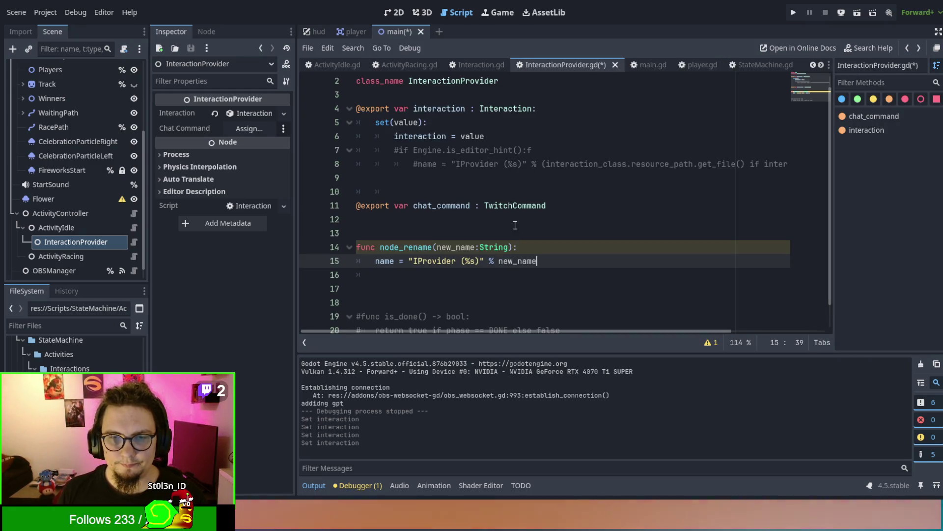
pyautogui.click(515, 225)
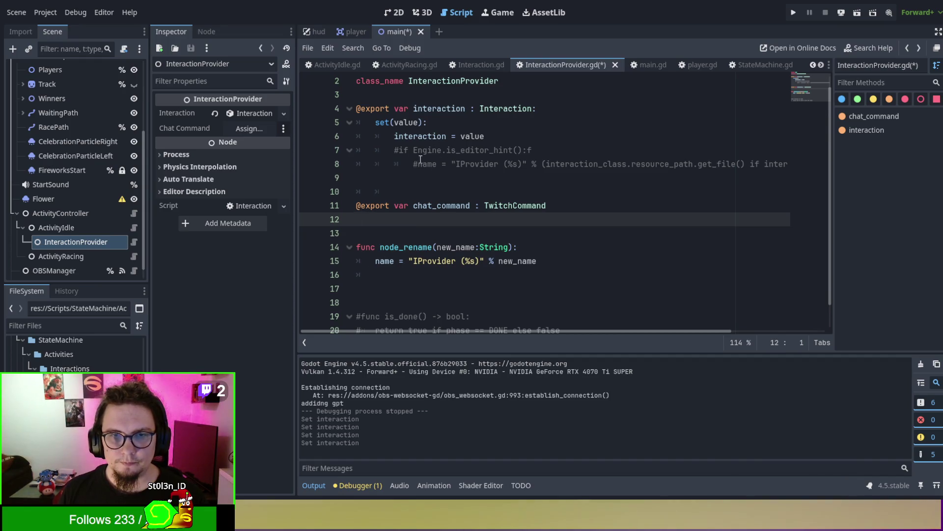
# - Add call_deferred(node_rename(value)) above the editor-hint check in the interaction setter
pyautogui.click(503, 150)
pyautogui.hotkey('ctrl', 'shift', 'Return')
pyautogui.write('call_de')
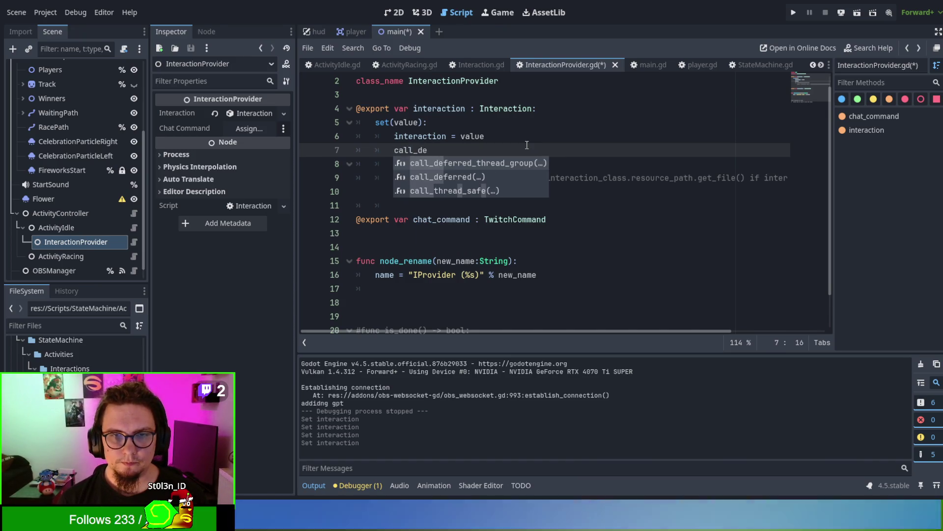
pyautogui.press('Down')
pyautogui.press('Return')
pyautogui.write('node')
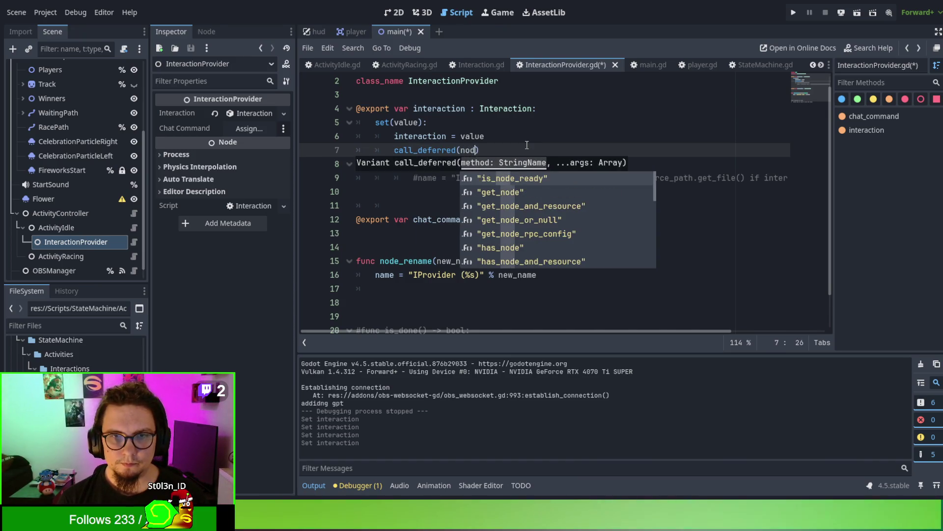
pyautogui.write('_rename')
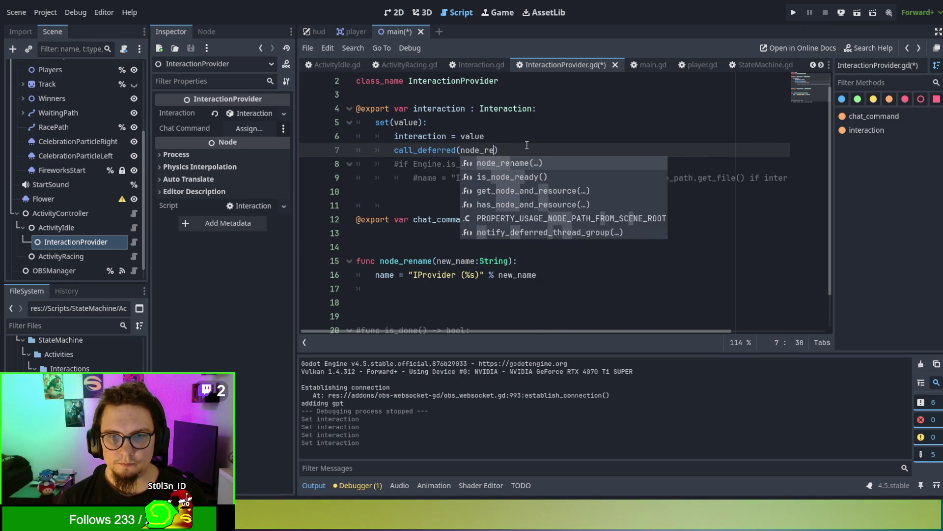
pyautogui.press('Return')
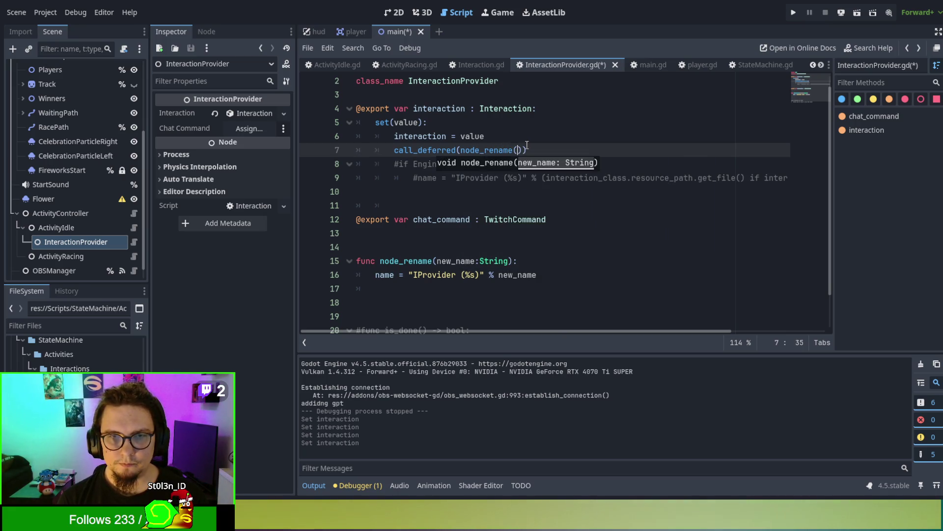
pyautogui.write('value)')
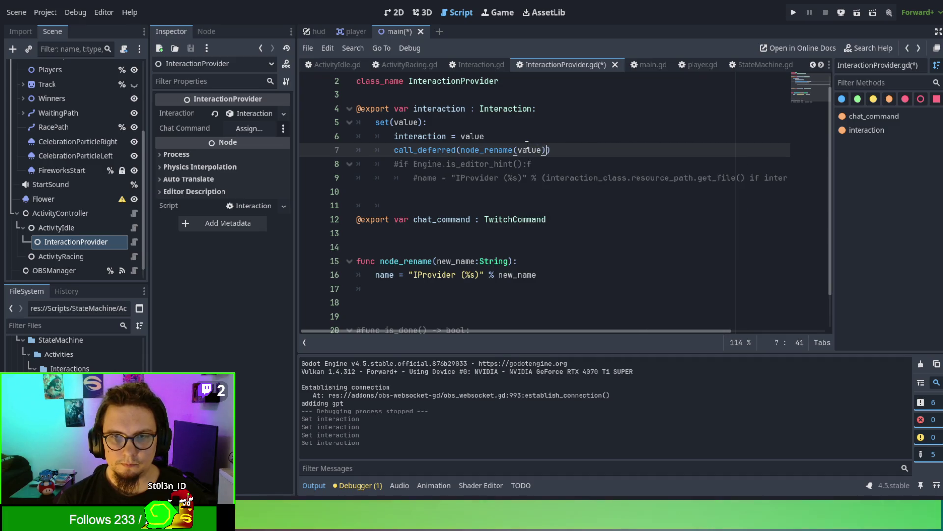
pyautogui.press('Down')
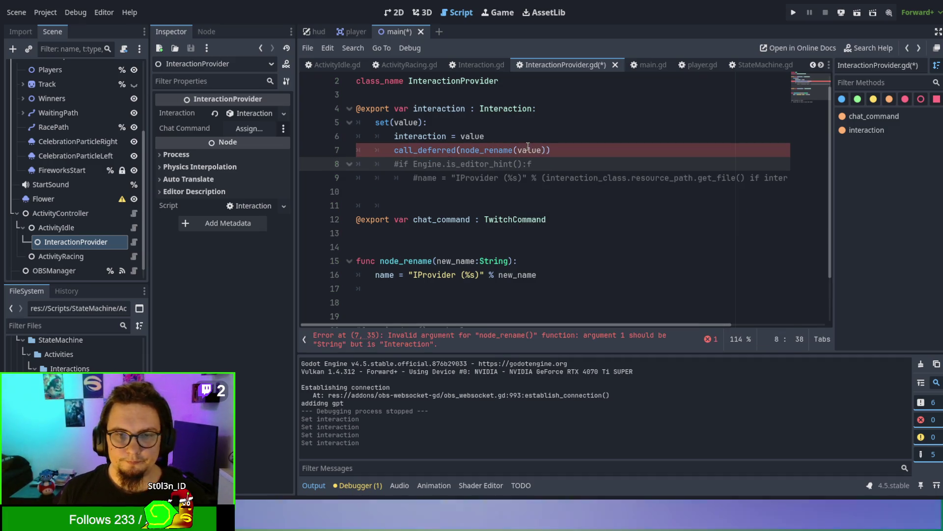
pyautogui.press('Down')
pyautogui.press('Down')
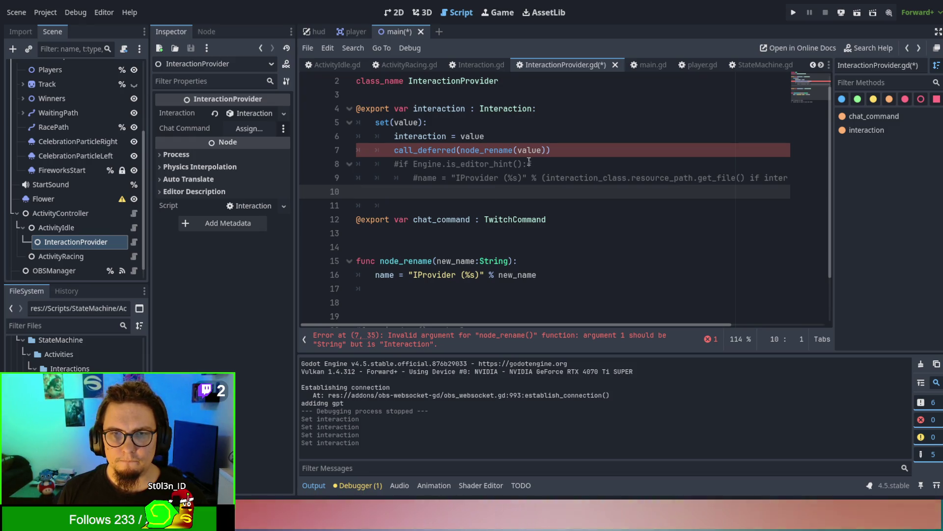
# - Change the argument to value.name and save InteractionProvider.gd
pyautogui.click(542, 150)
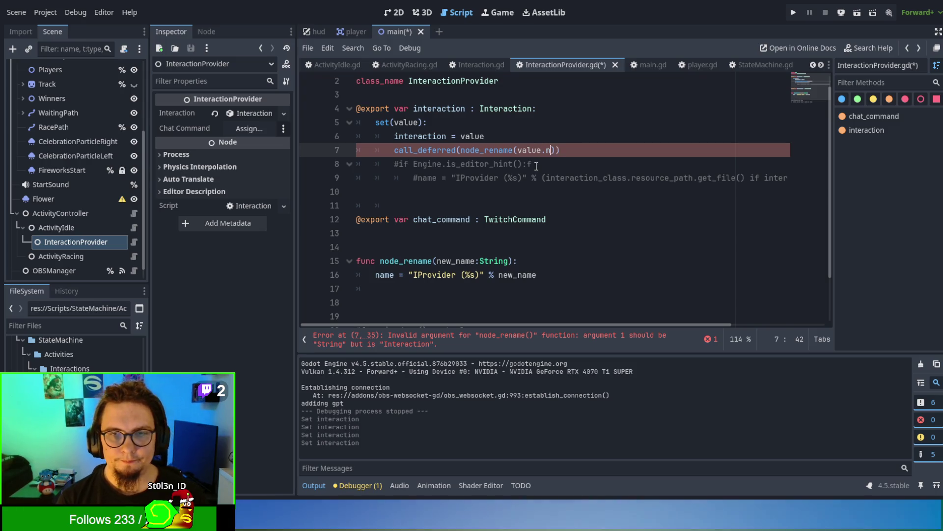
pyautogui.write('.name')
pyautogui.click(537, 166)
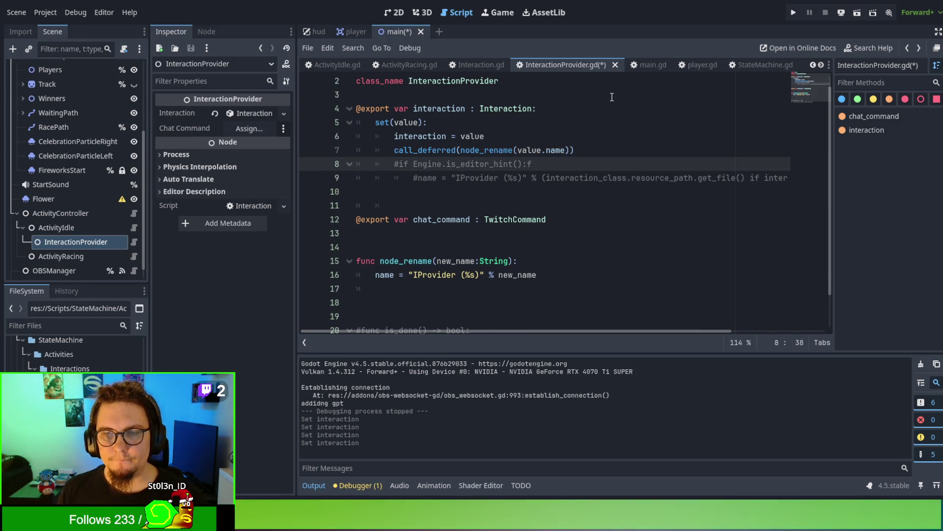
pyautogui.hotkey('ctrl', 's')
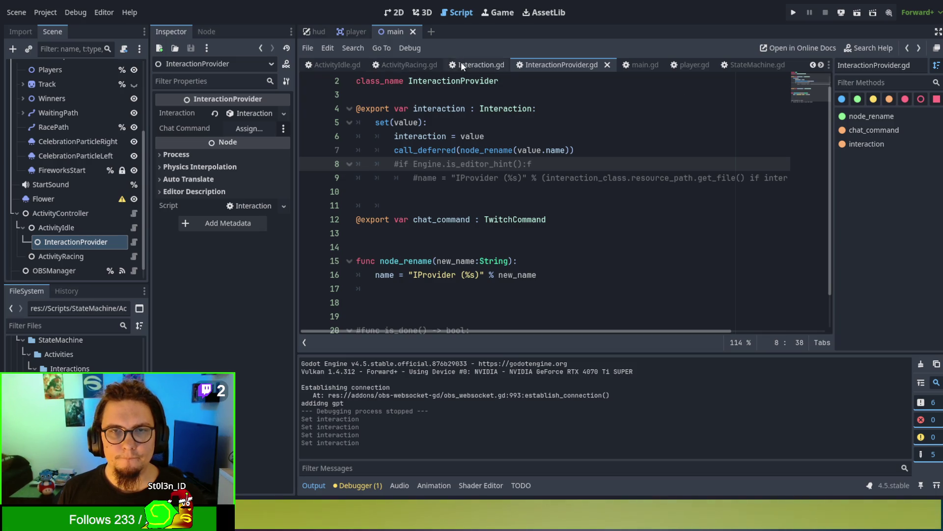
# - In Interaction.gd, declare a name variable of type String on line 3
pyautogui.click(462, 63)
pyautogui.write('var')
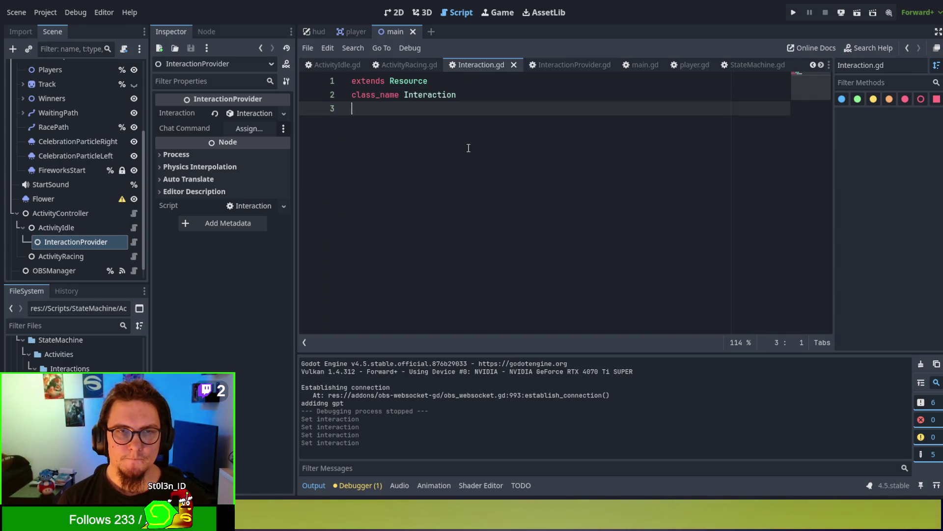
pyautogui.press('BackSpace')
pyautogui.press('BackSpace')
pyautogui.press('BackSpace')
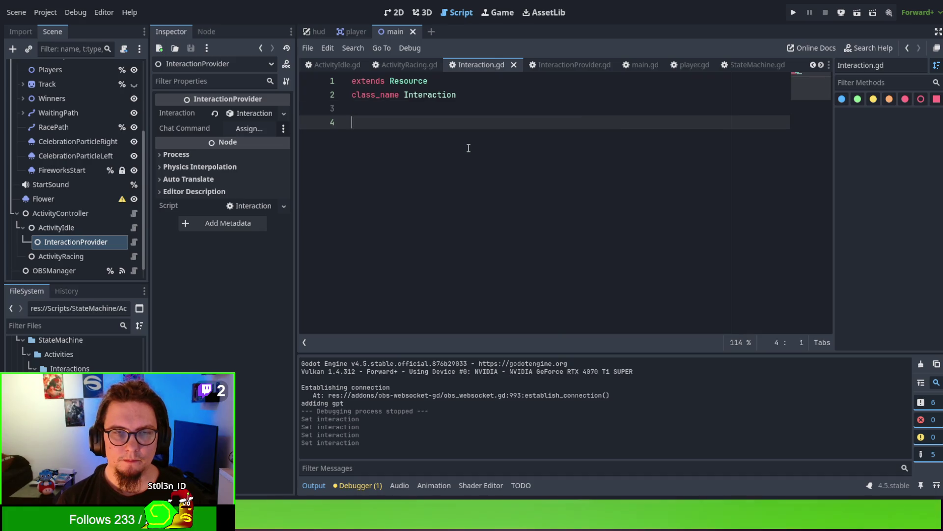
pyautogui.write('name')
pyautogui.press('BackSpace')
pyautogui.press('BackSpace')
pyautogui.press('BackSpace')
pyautogui.write('var =')
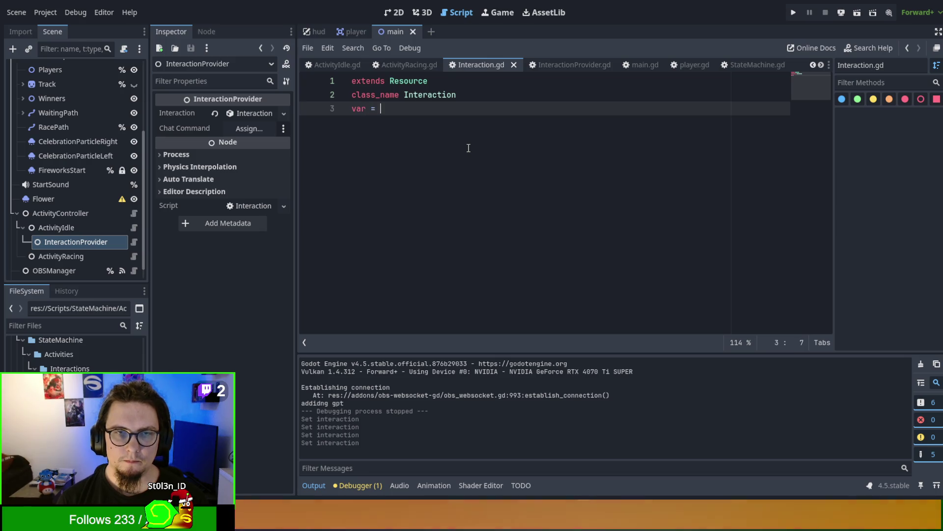
pyautogui.write('name =')
pyautogui.press('BackSpace')
pyautogui.press('BackSpace')
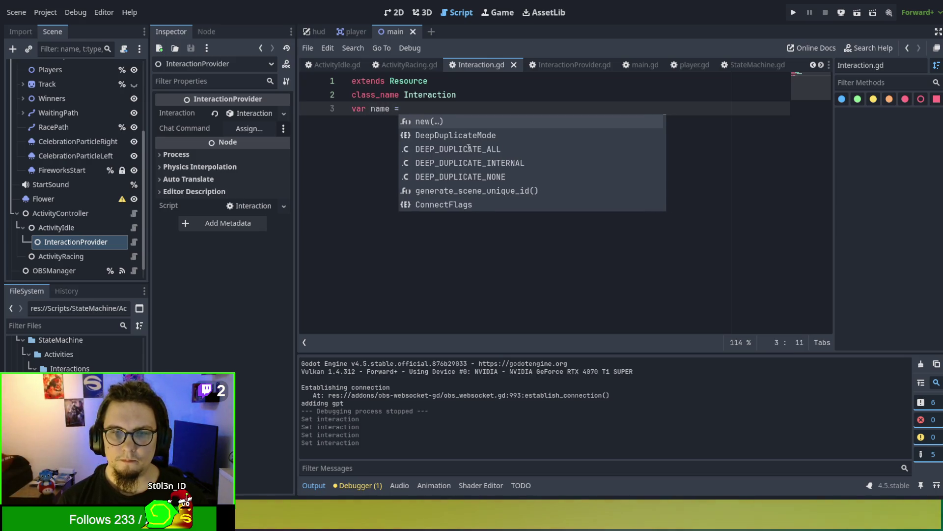
pyautogui.write(': String')
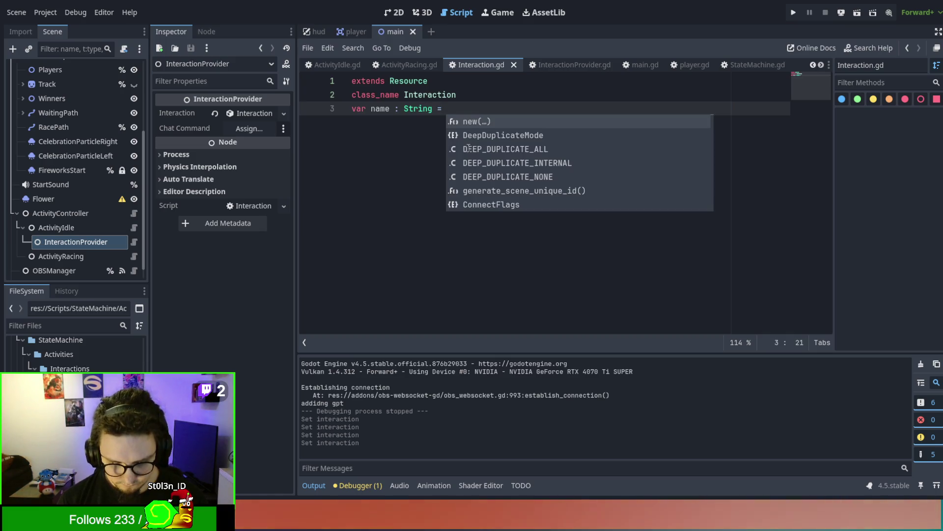
# - Give the name variable the default "None" and save Interaction.gd
pyautogui.write('"gen')
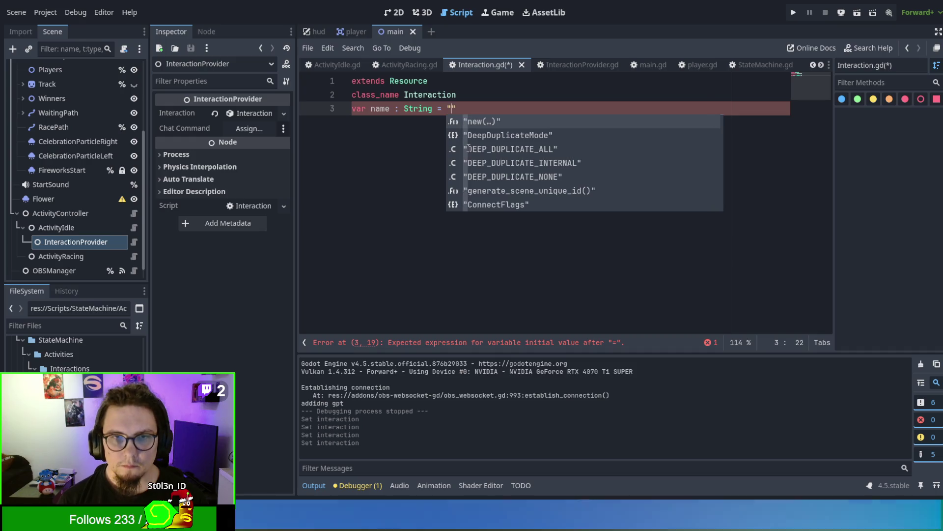
pyautogui.press('BackSpace')
pyautogui.press('BackSpace')
pyautogui.press('BackSpace')
pyautogui.write('Gener')
pyautogui.write('a')
pyautogui.press('BackSpace')
pyautogui.press('BackSpace')
pyautogui.press('BackSpace')
pyautogui.write('None')
pyautogui.hotkey('ctrl', 's')
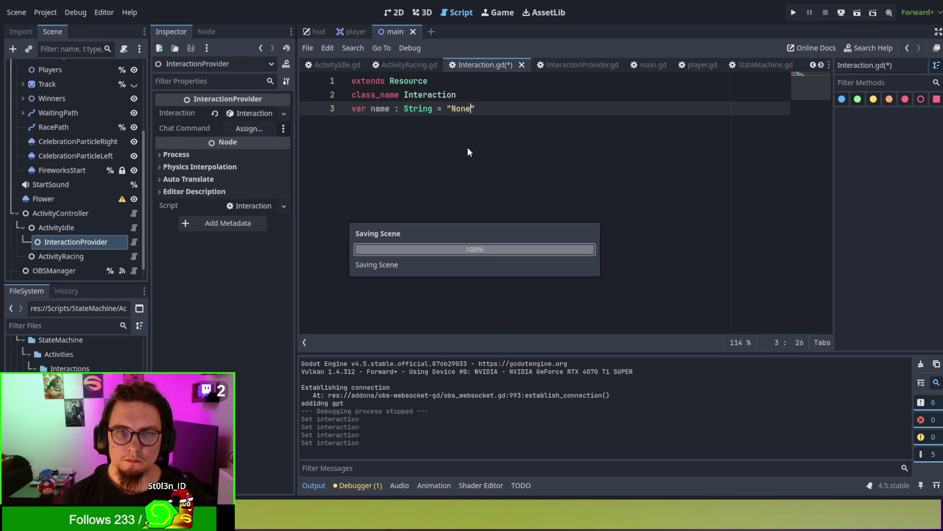
pyautogui.click(561, 64)
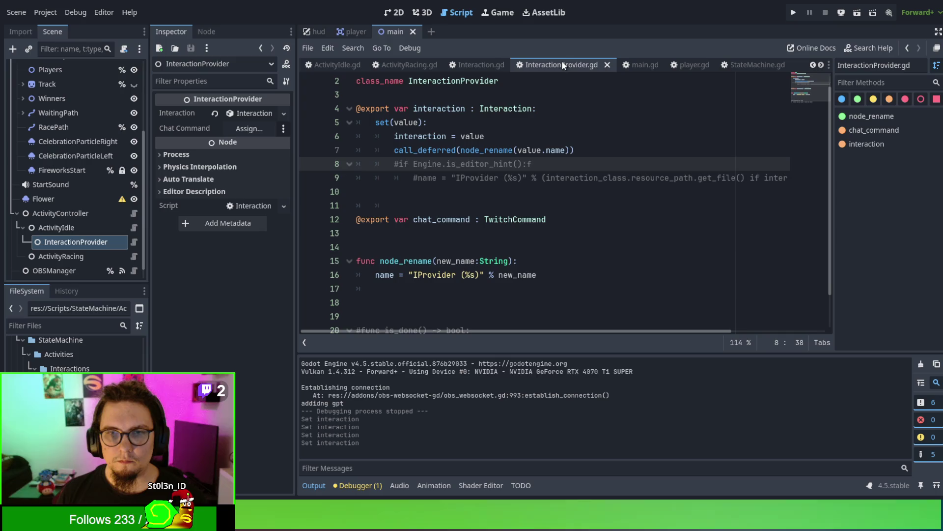
# - Reset the provider's Interaction property and assign it a new Interaction resource
pyautogui.click(560, 261)
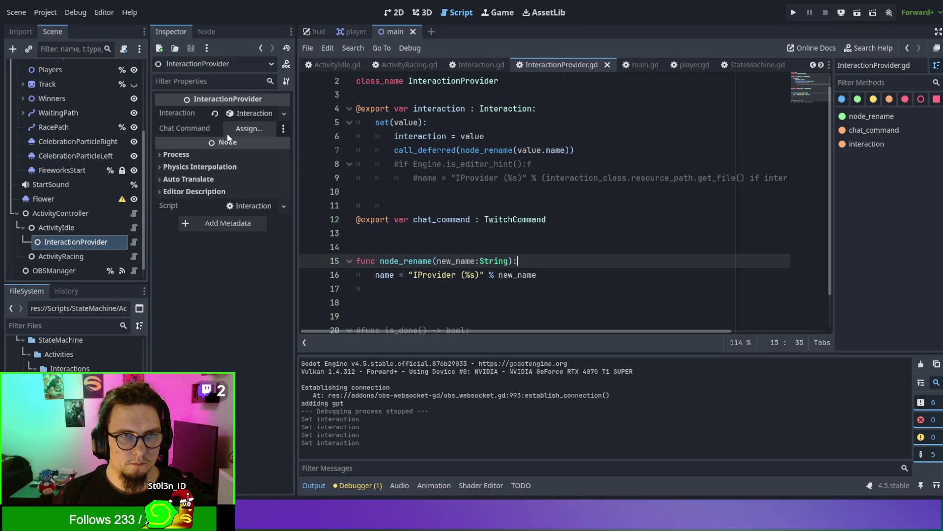
pyautogui.click(213, 113)
pyautogui.click(253, 114)
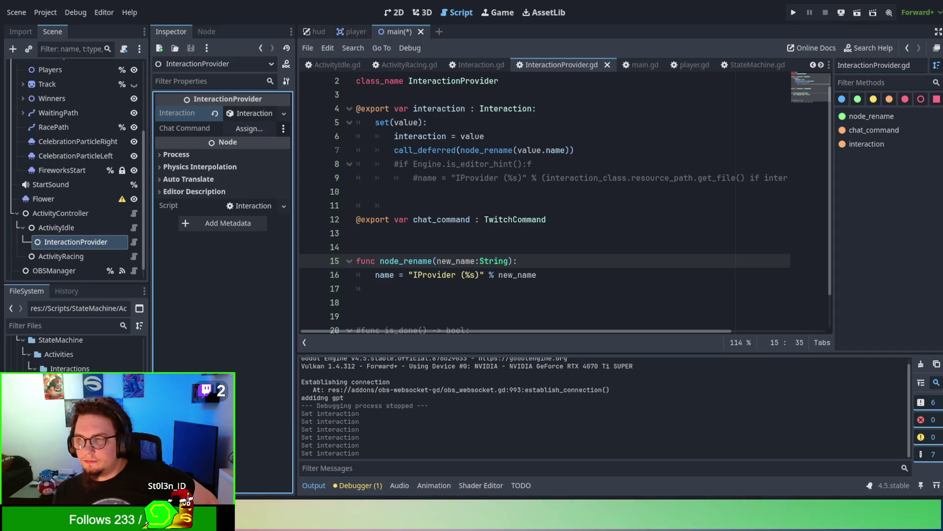
pyautogui.click(476, 246)
pyautogui.hotkey('ctrl', 'a')
pyautogui.click(568, 249)
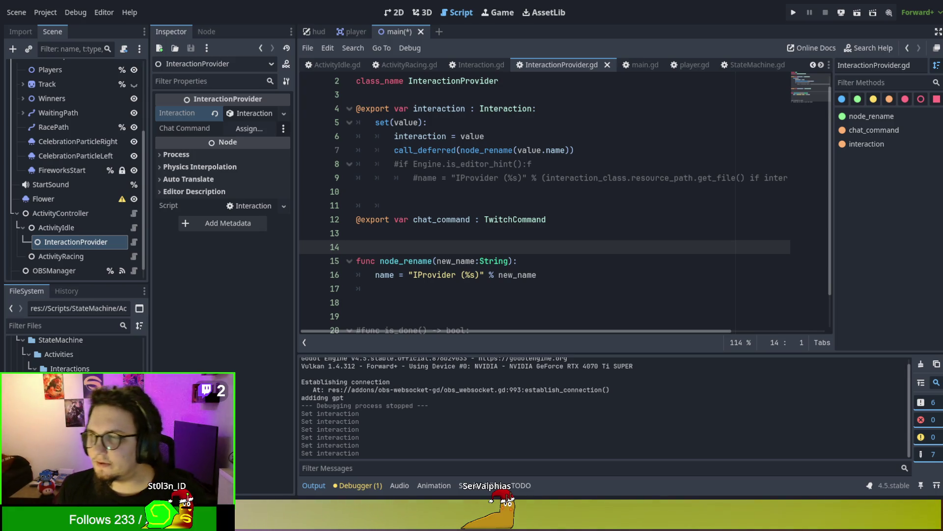
pyautogui.scroll(1, 565, 202)
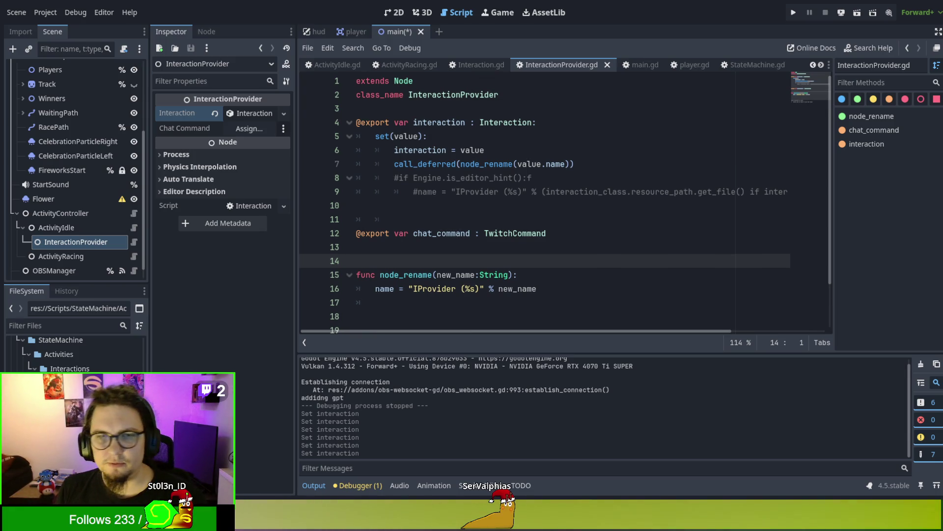
pyautogui.click(364, 108)
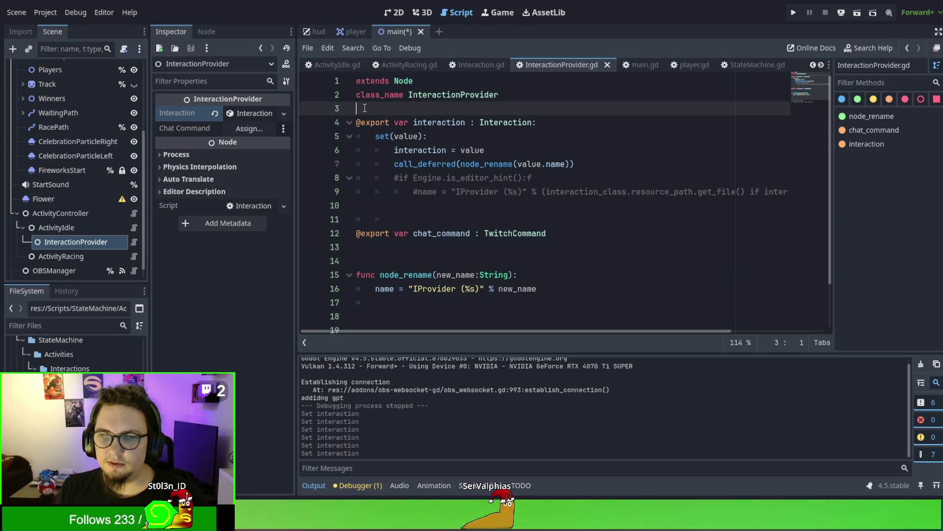
pyautogui.write('@tool')
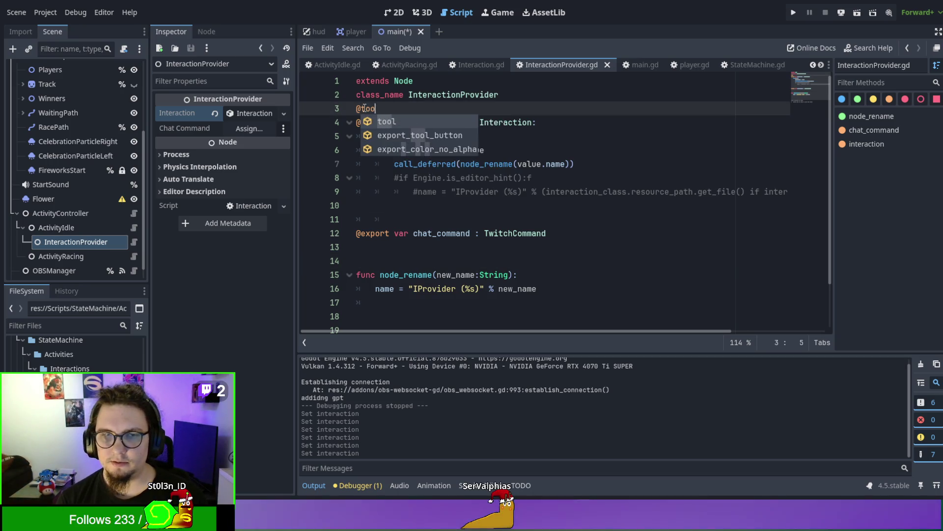
pyautogui.press('Return')
pyautogui.hotkey('ctrl', 's')
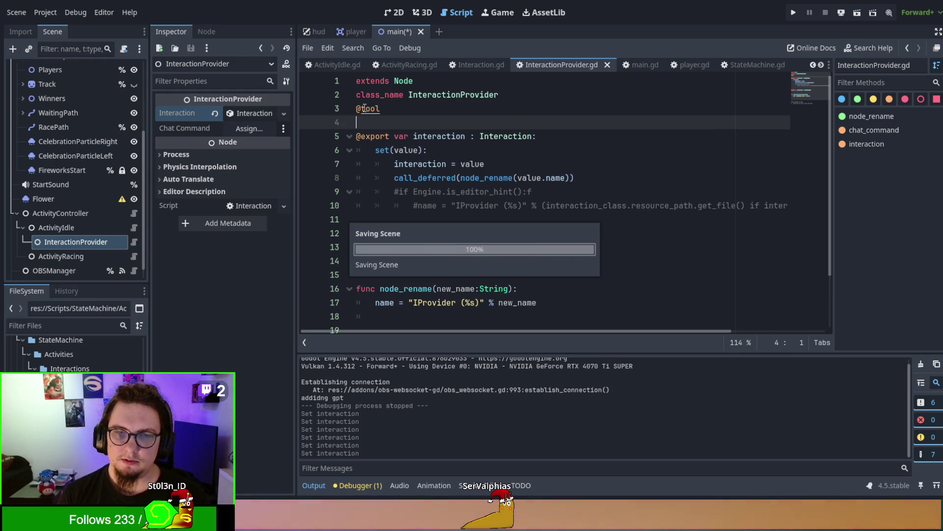
pyautogui.click(364, 108)
pyautogui.click(427, 170)
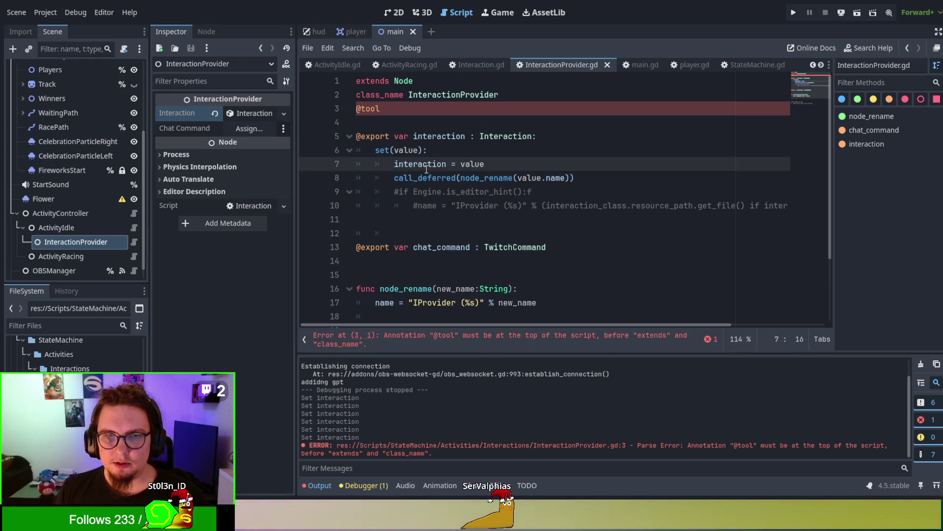
pyautogui.click(399, 105)
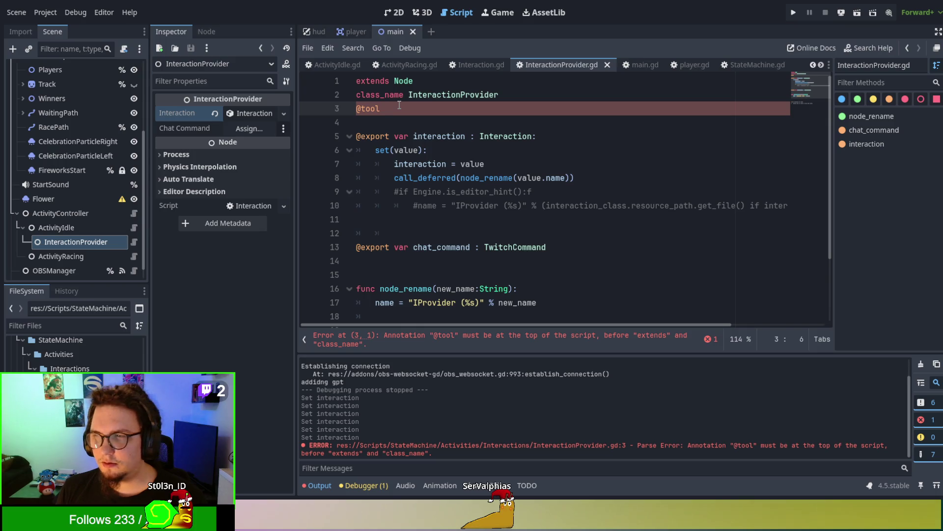
pyautogui.hotkey('ctrl', 'z')
pyautogui.hotkey('ctrl', 'z')
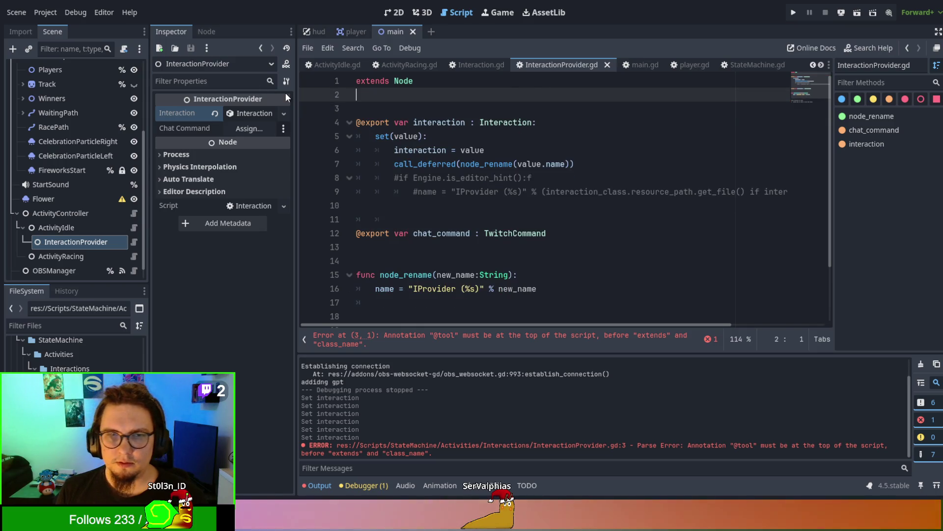
pyautogui.hotkey('ctrl', 'y')
pyautogui.hotkey('ctrl', 'y')
pyautogui.hotkey('alt', 'Up')
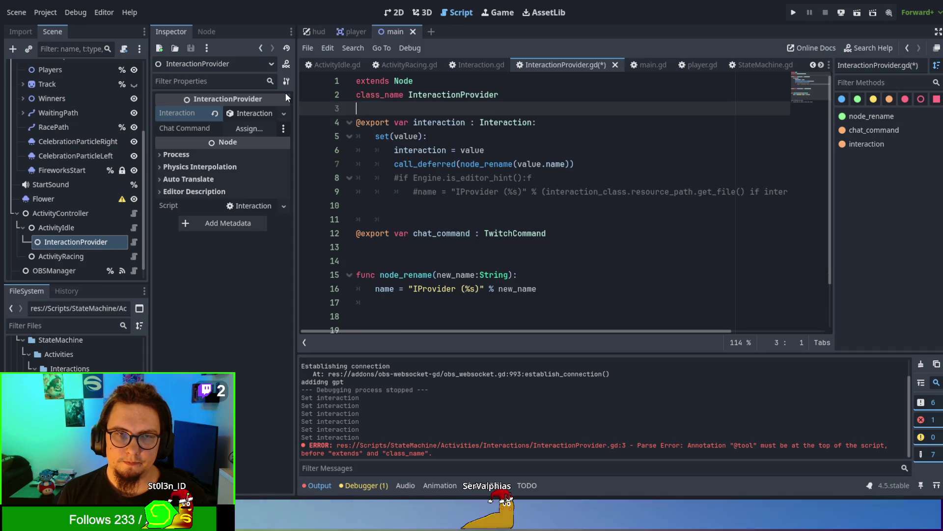
pyautogui.hotkey('alt', 'Up')
pyautogui.press('Down')
pyautogui.hotkey('ctrl', 's')
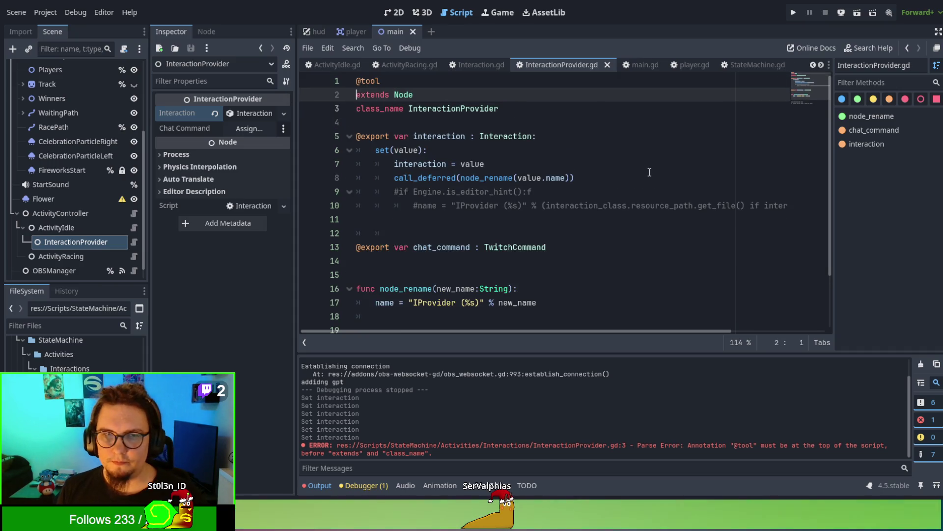
# - Clear the provider's Interaction property and bring the resource back with undo
pyautogui.click(591, 174)
pyautogui.click(215, 113)
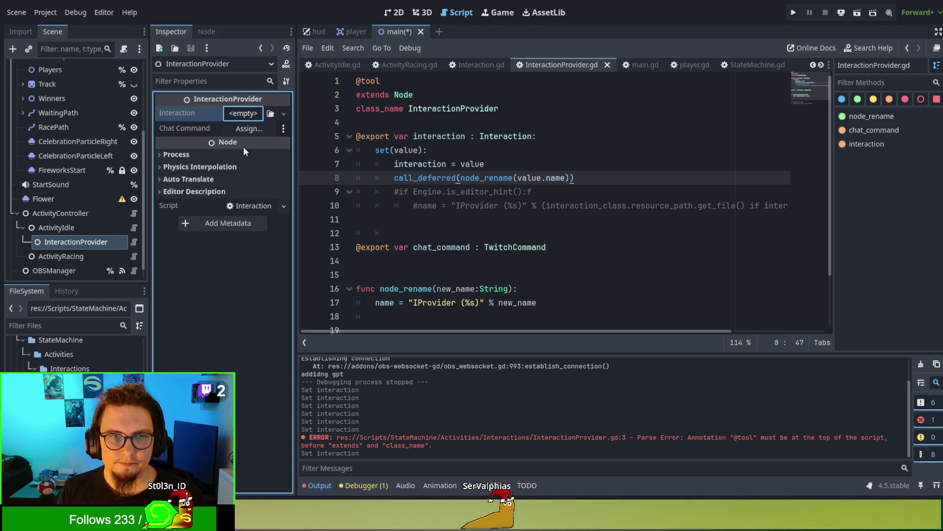
pyautogui.hotkey('ctrl', 'z')
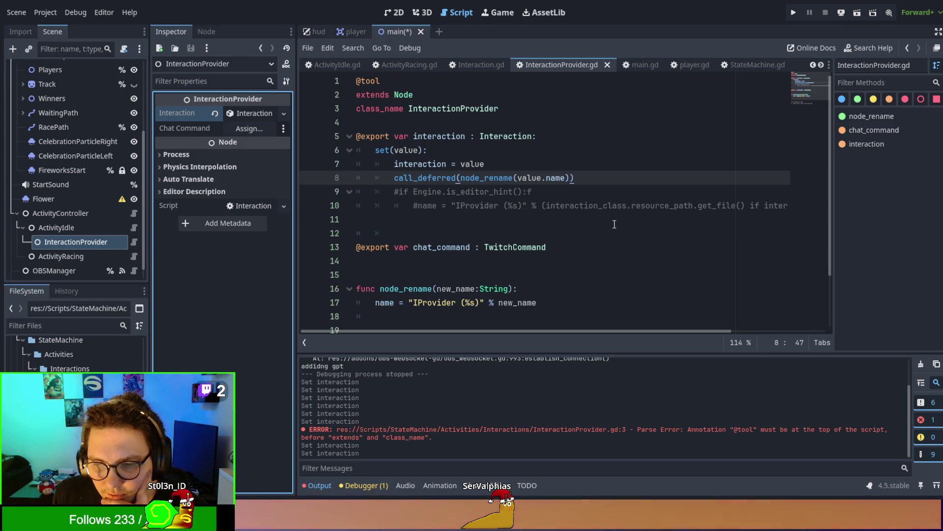
pyautogui.click(355, 443)
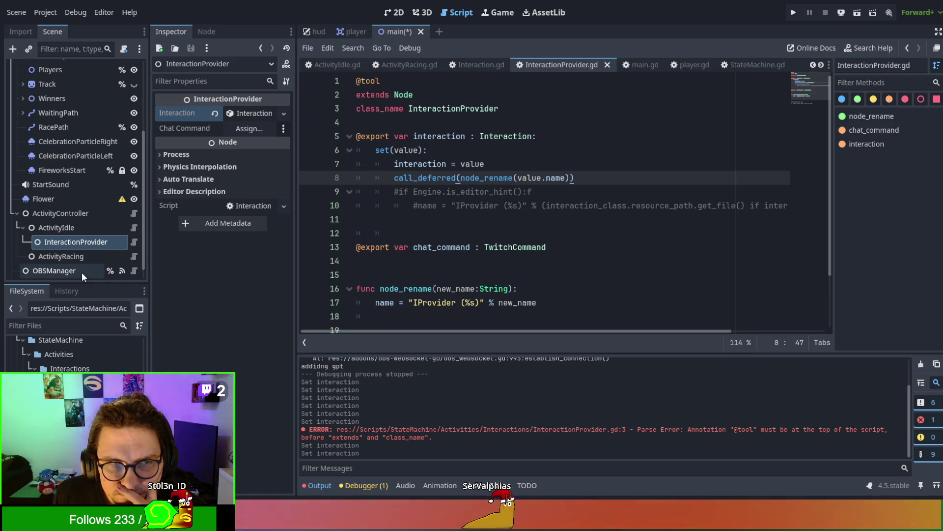
pyautogui.scroll(-1, 573, 216)
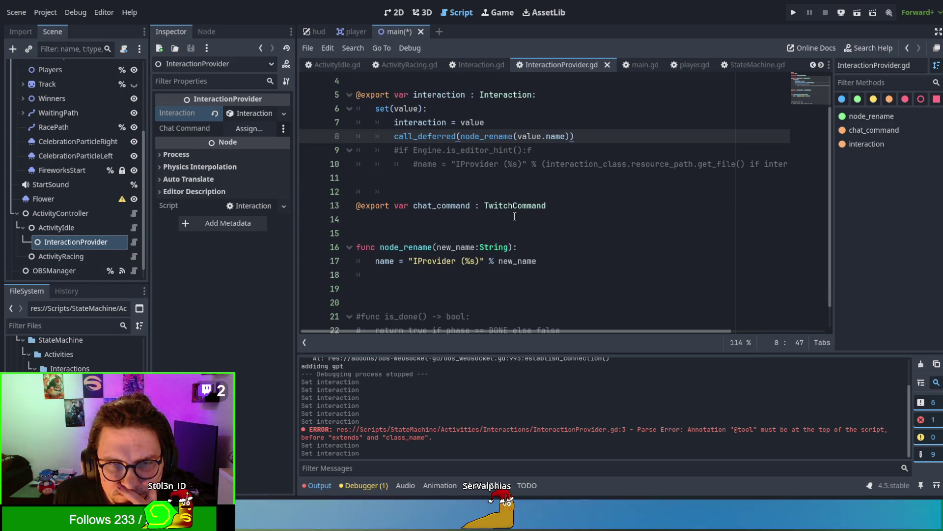
# - Add print("Did it?") inside node_rename and save
pyautogui.click(551, 261)
pyautogui.press('Return')
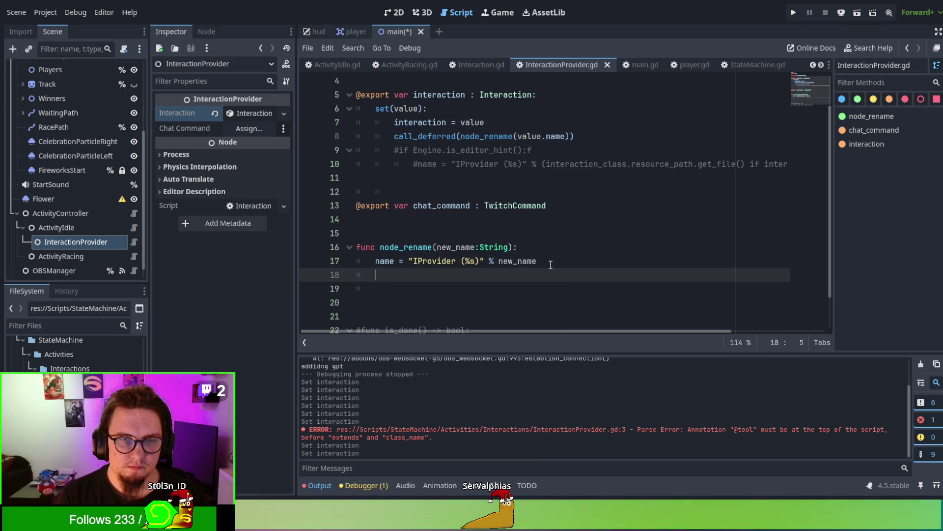
pyautogui.write('print(')
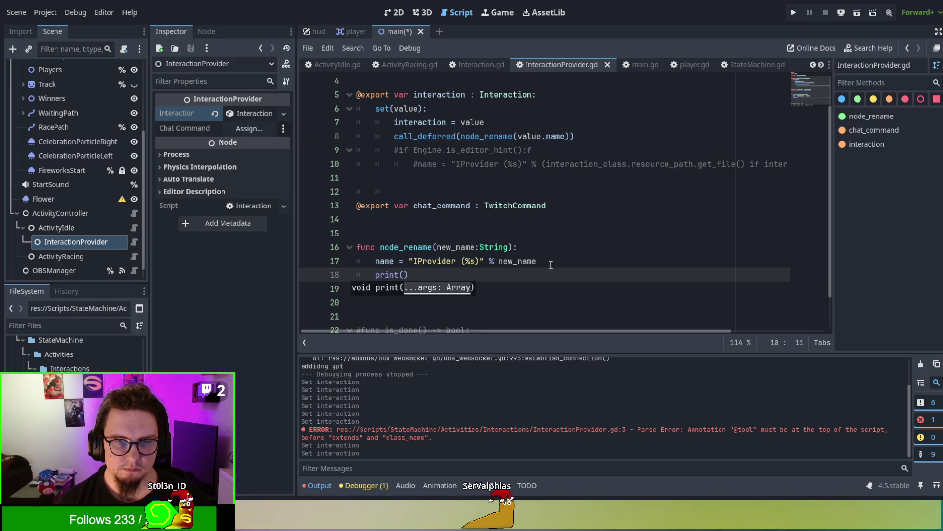
pyautogui.write('"Did it?')
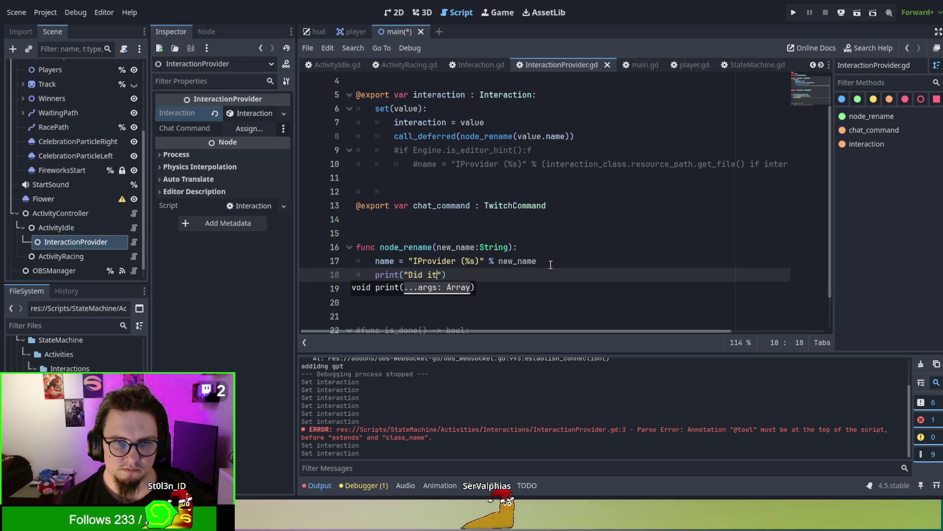
pyautogui.hotkey('ctrl', 's')
# - Clear and recreate the provider's Interaction resource to rerun the setter
pyautogui.click(511, 150)
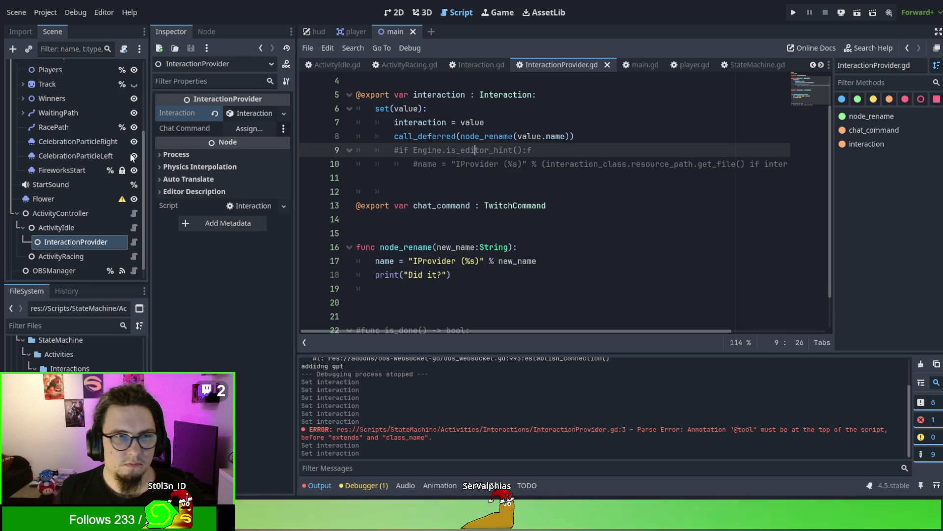
pyautogui.click(214, 113)
pyautogui.click(243, 113)
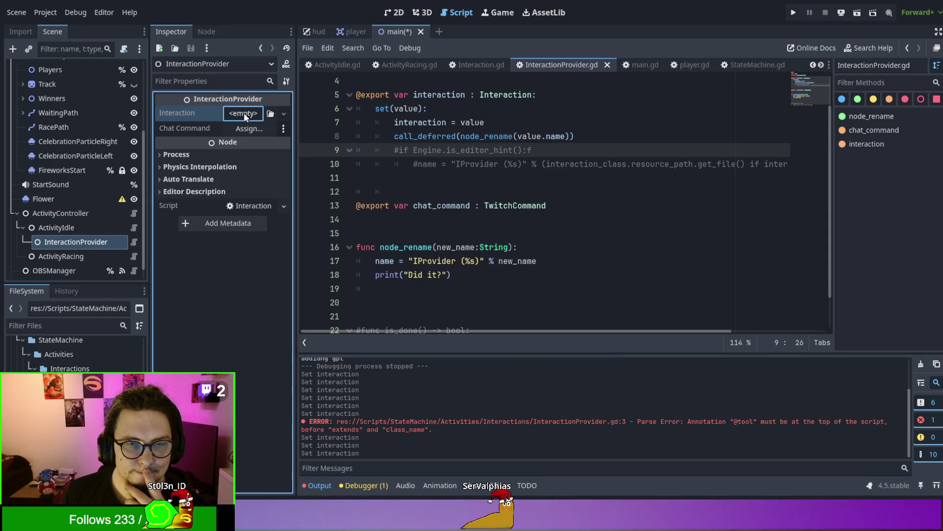
pyautogui.click(250, 146)
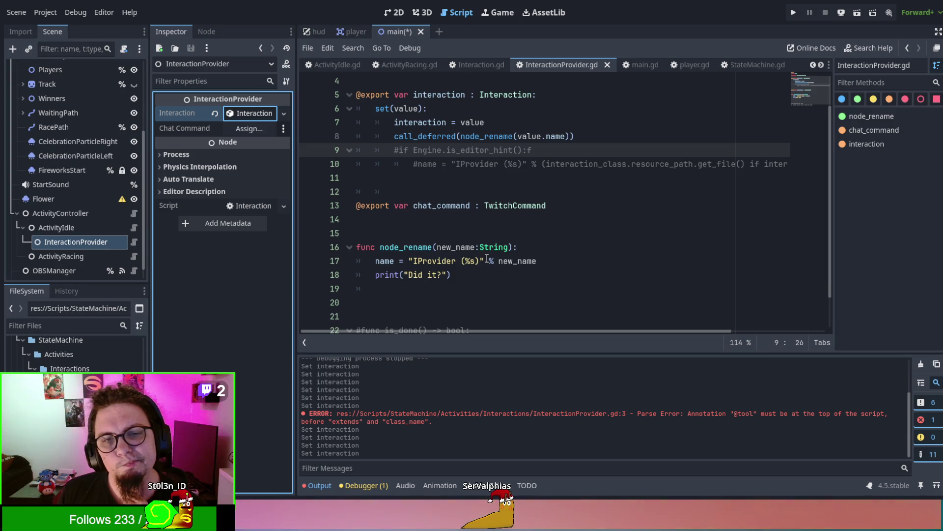
pyautogui.moveTo(580, 136); pyautogui.dragTo(584, 120)
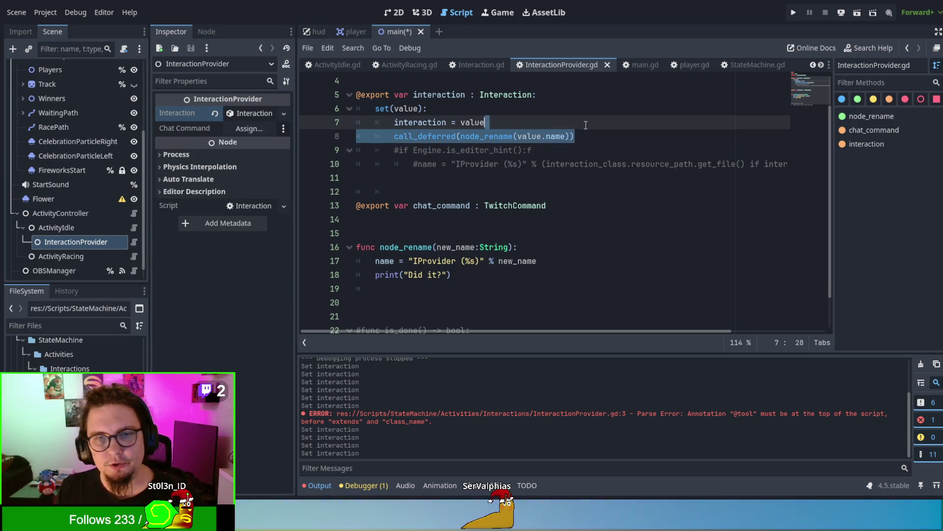
# - Move the call_deferred line above interaction = value and save
pyautogui.press('BackSpace')
pyautogui.hotkey('ctrl', 'z')
pyautogui.hotkey('ctrl', 's')
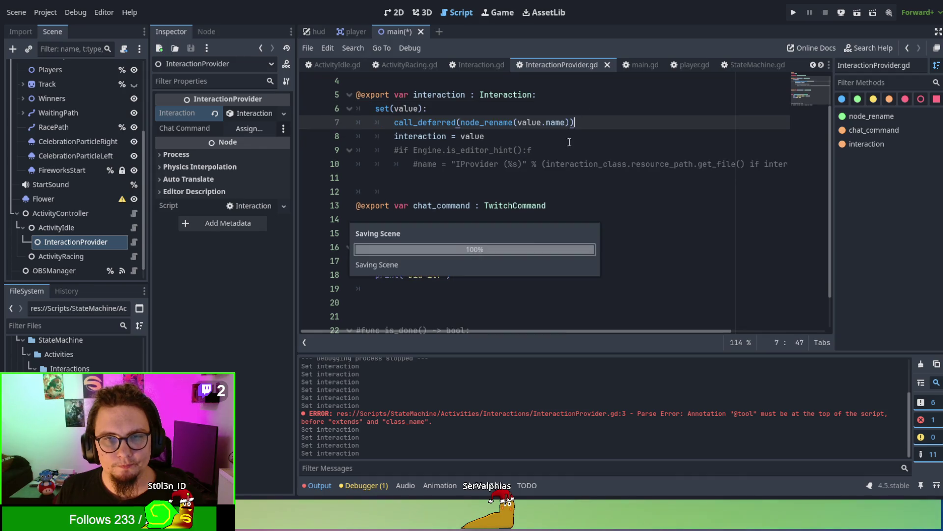
# - Clear the provider's Interaction property, paste the resource back, and check the output log
pyautogui.click(215, 113)
pyautogui.click(58, 229)
pyautogui.click(65, 243)
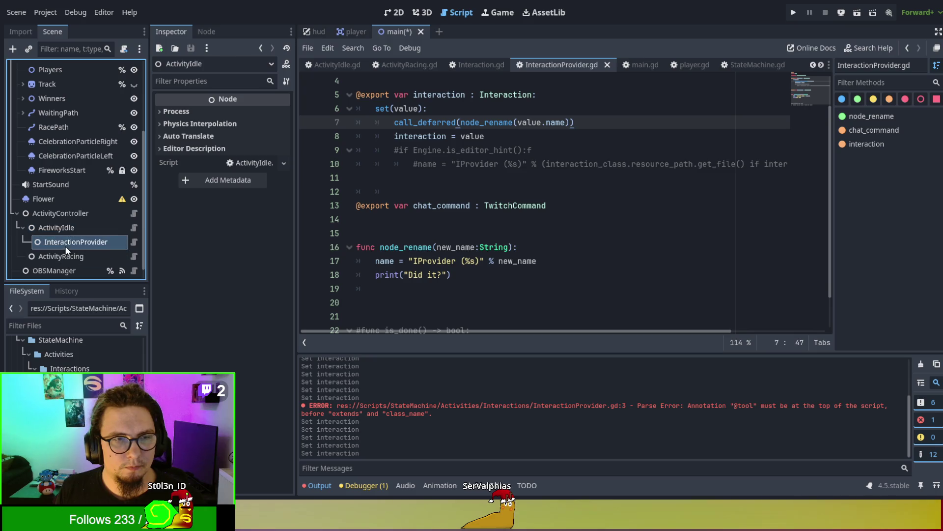
pyautogui.click(251, 114)
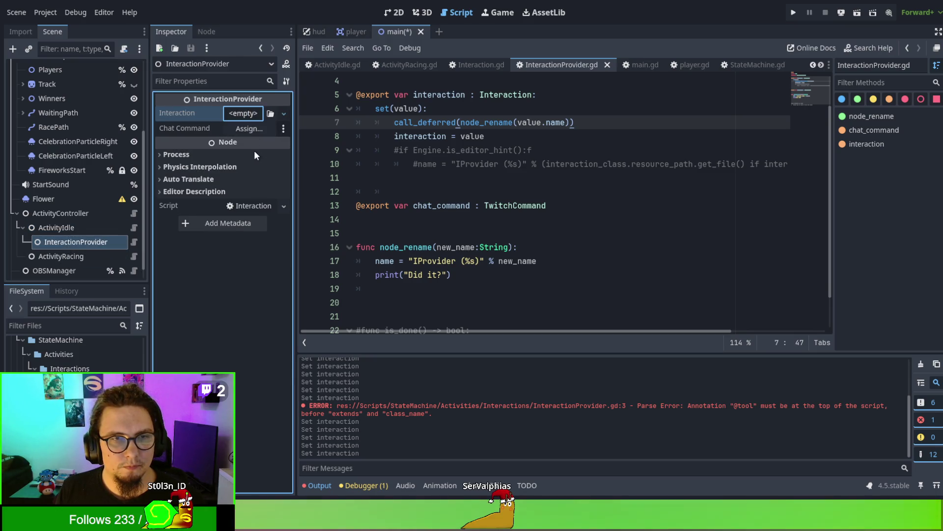
pyautogui.hotkey('ctrl', 'v')
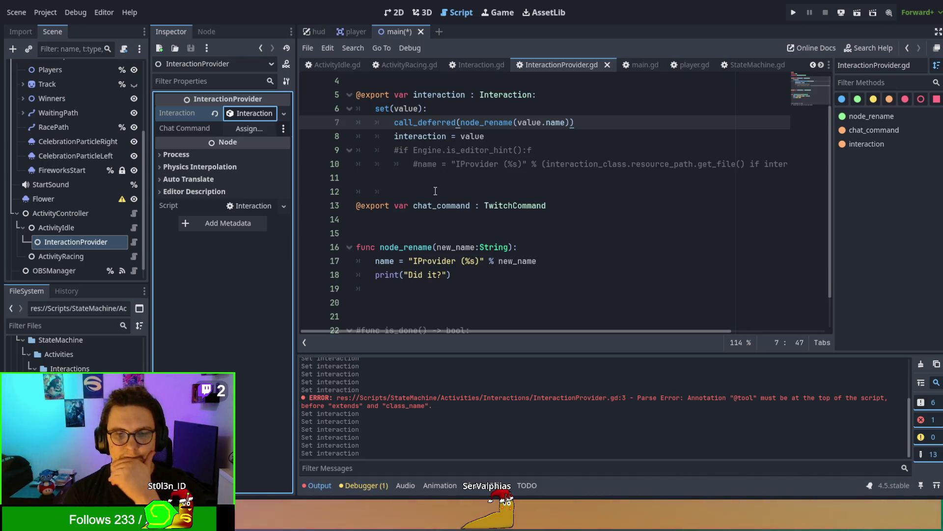
pyautogui.click(378, 485)
pyautogui.click(323, 485)
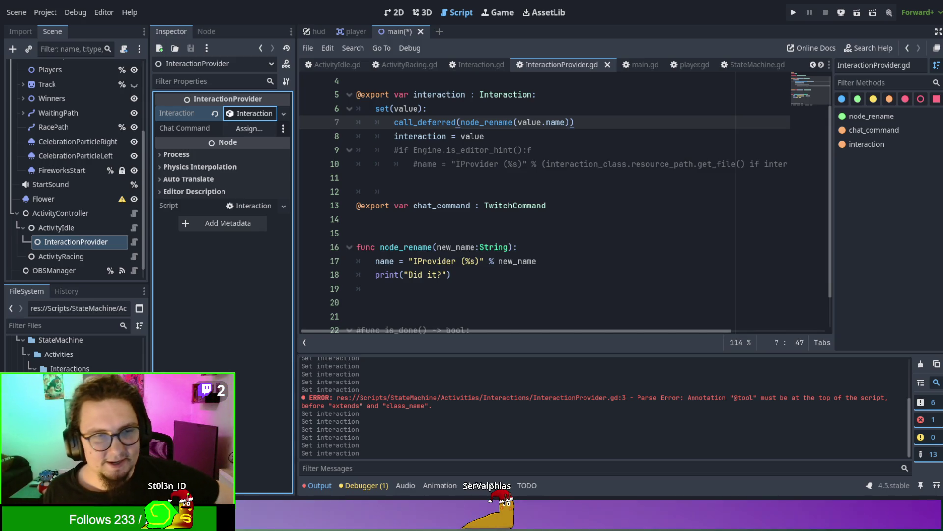
# - Reselect InteractionProvider, reset its Interaction property, and choose New Interaction
pyautogui.click(55, 227)
pyautogui.click(55, 213)
pyautogui.click(58, 226)
pyautogui.click(64, 238)
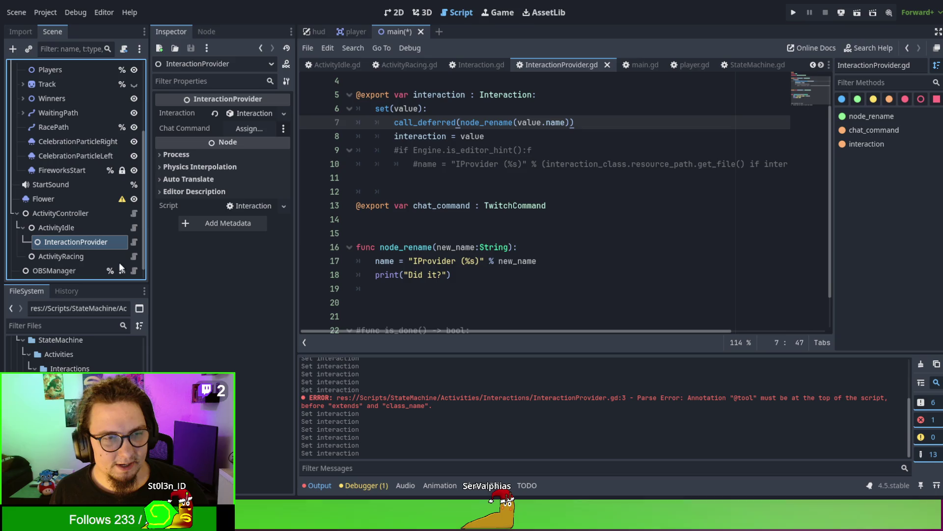
pyautogui.click(214, 114)
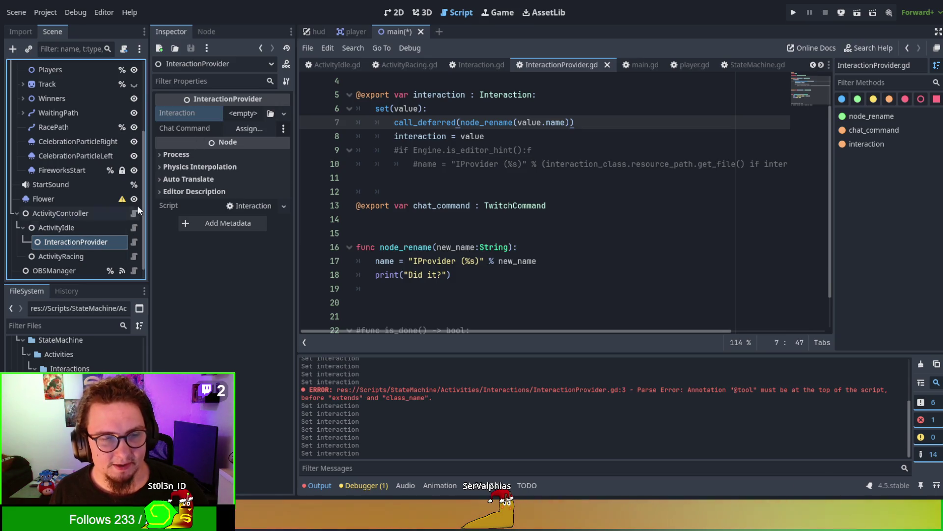
pyautogui.click(243, 114)
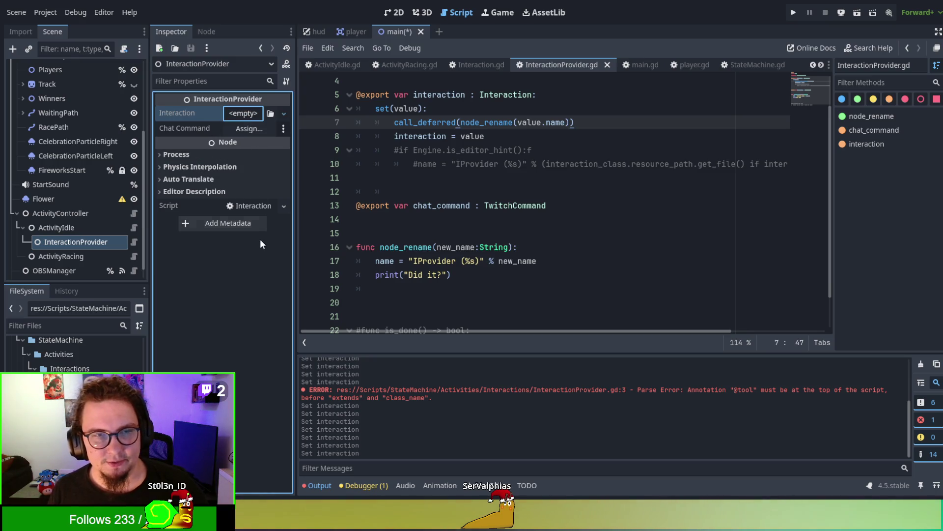
pyautogui.click(226, 113)
pyautogui.click(252, 137)
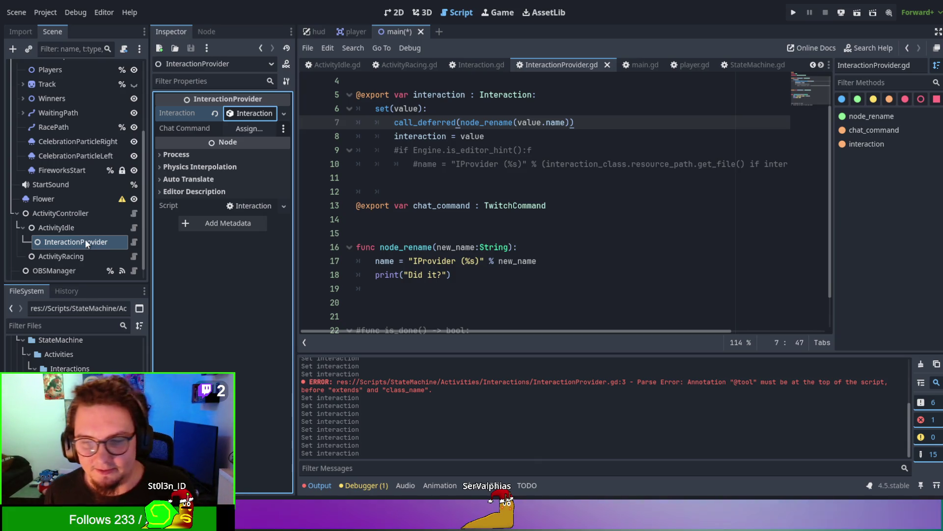
pyautogui.click(489, 239)
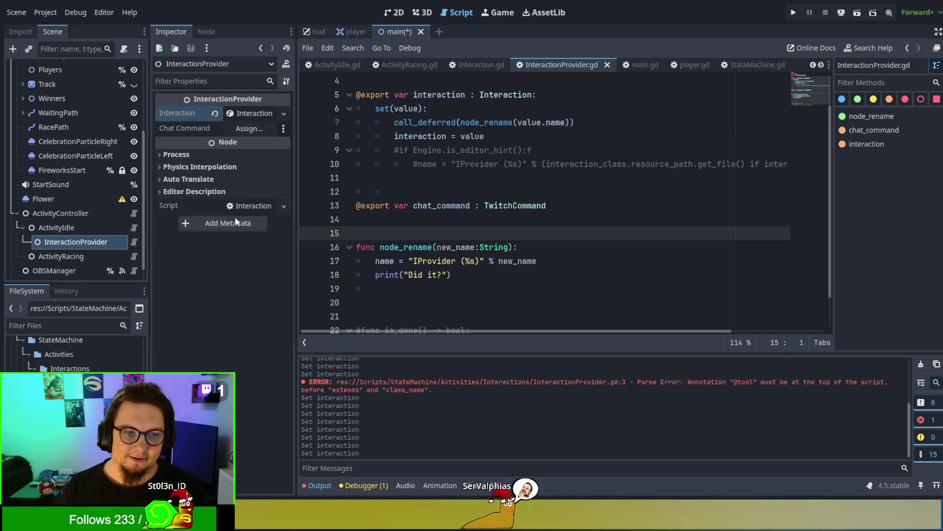
pyautogui.click(85, 241)
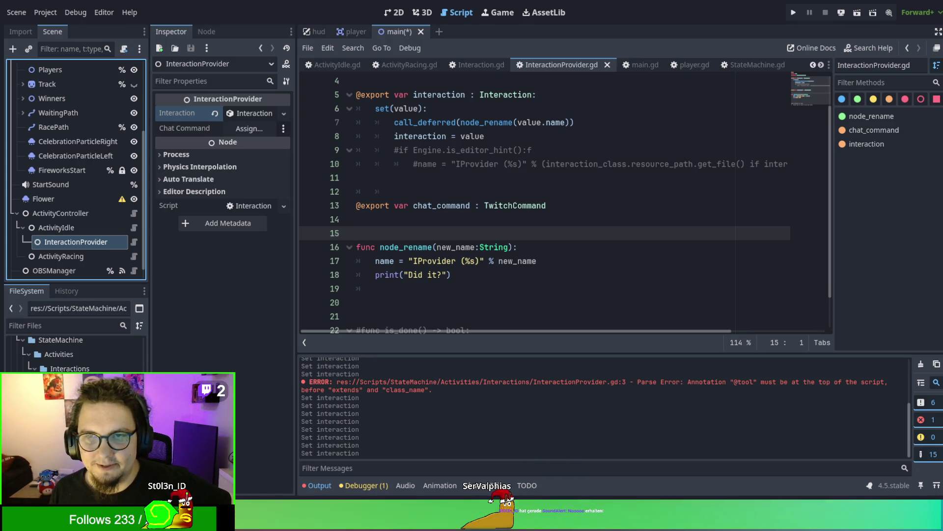
pyautogui.click(673, 246)
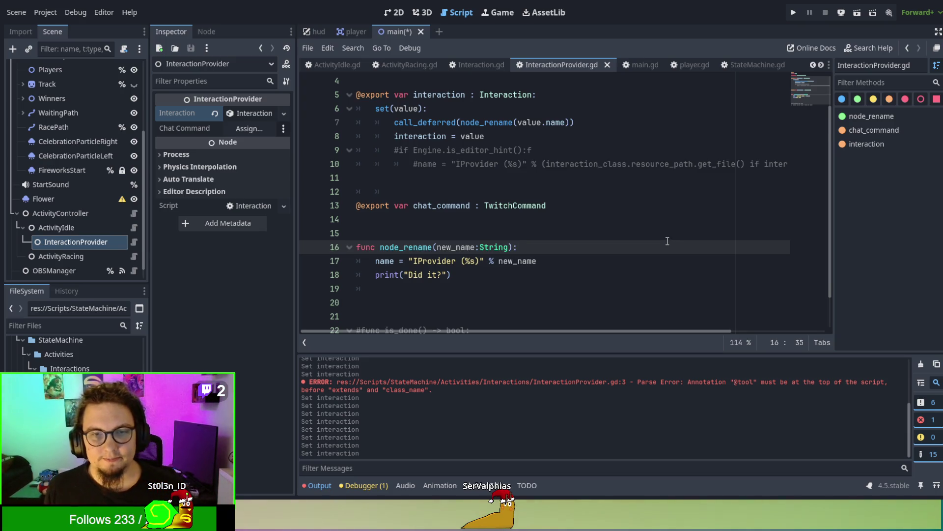
pyautogui.scroll(-1, 670, 243)
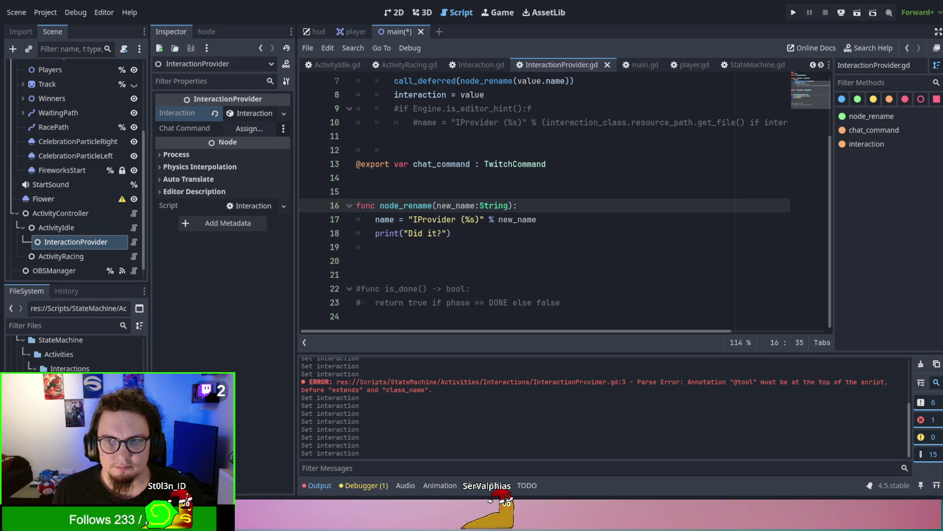
pyautogui.scroll(2, 653, 285)
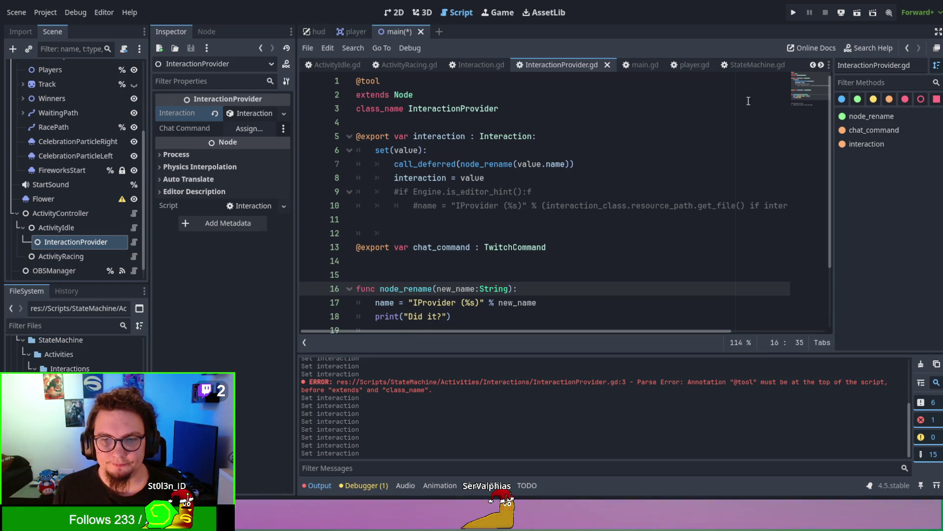
pyautogui.click(515, 164)
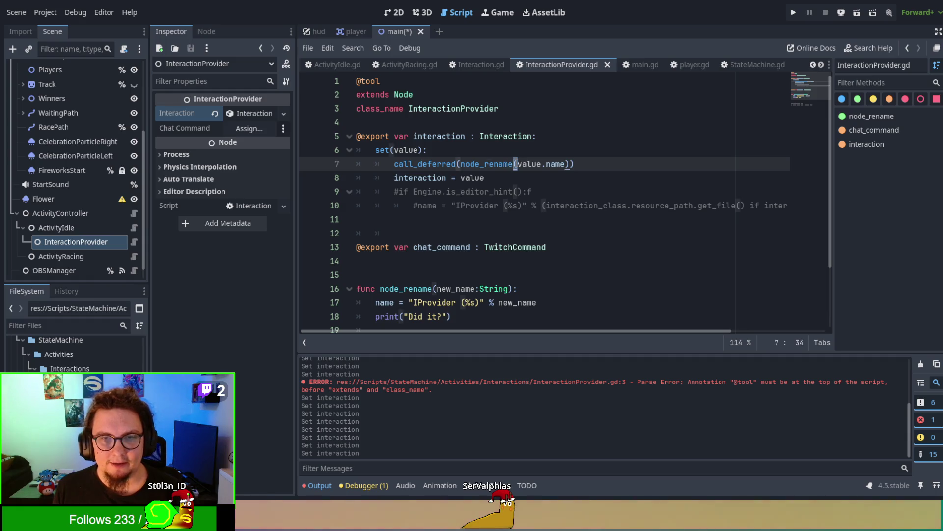
# - Change the setter call to call_deferred("node_rename", value.name) and run the project
pyautogui.press('Delete')
pyautogui.write(',')
pyautogui.press('Right')
pyautogui.press('Right')
pyautogui.press('Right')
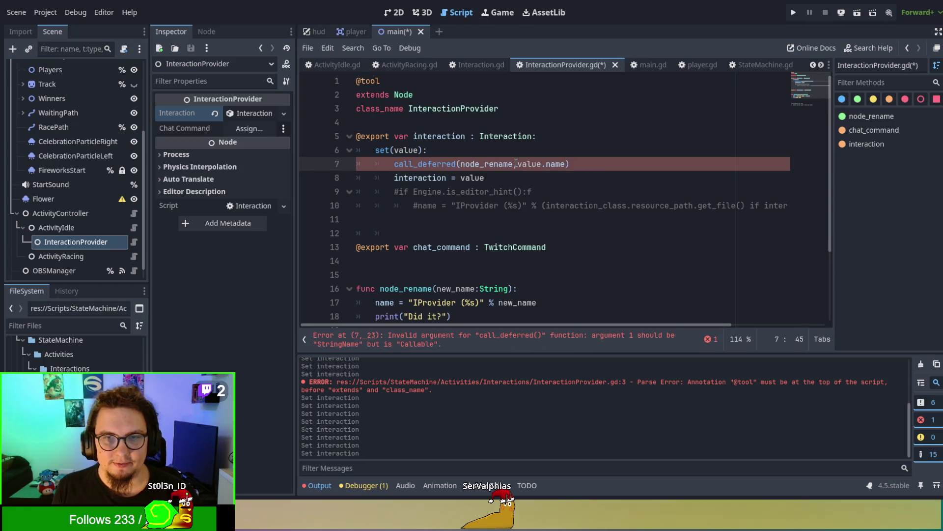
pyautogui.click(529, 219)
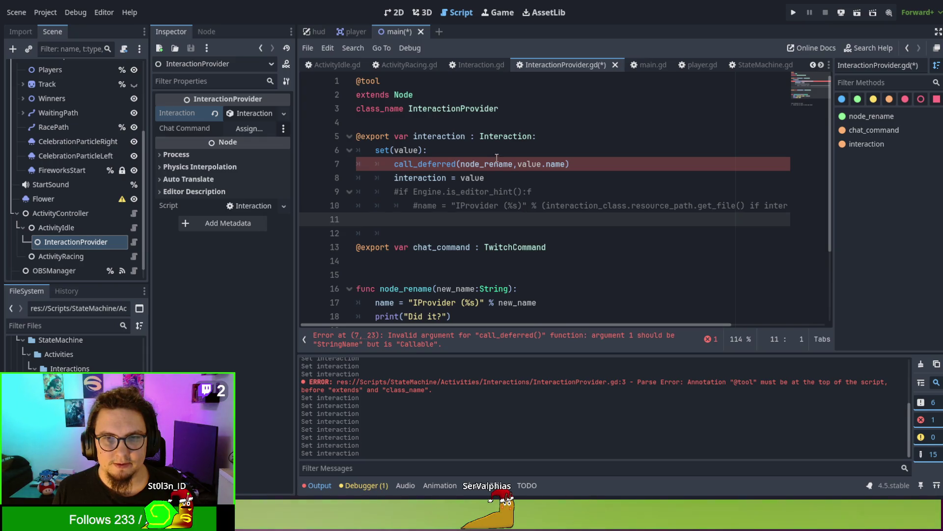
pyautogui.click(458, 164)
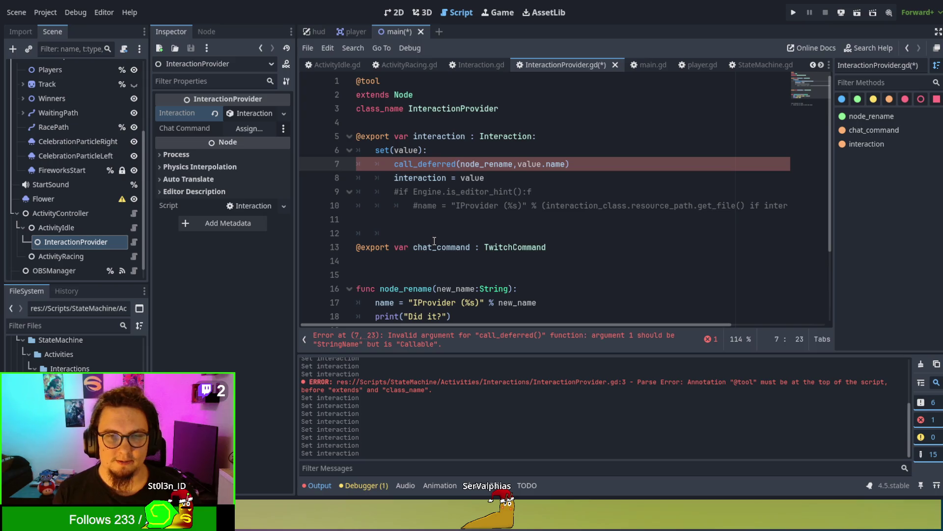
pyautogui.write('"')
pyautogui.press('Right')
pyautogui.press('Right')
pyautogui.press('Right')
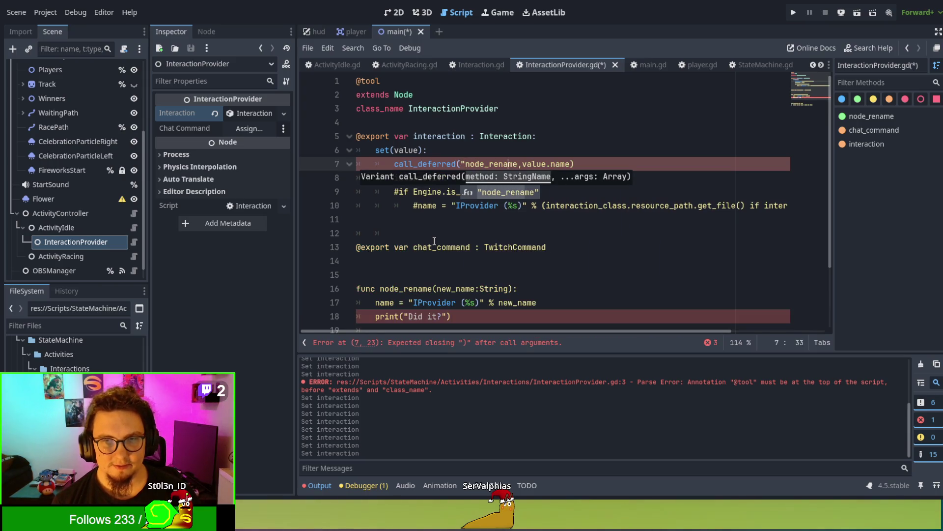
pyautogui.write('"')
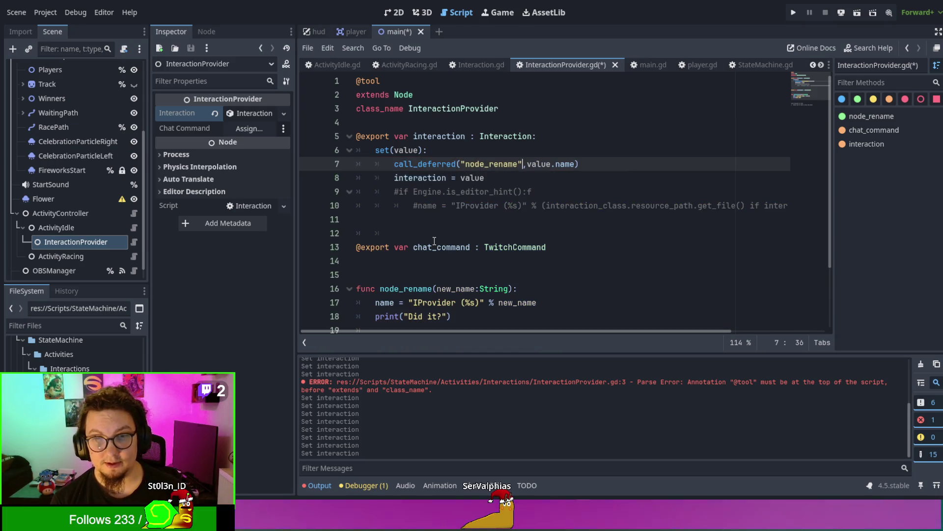
pyautogui.press('F5')
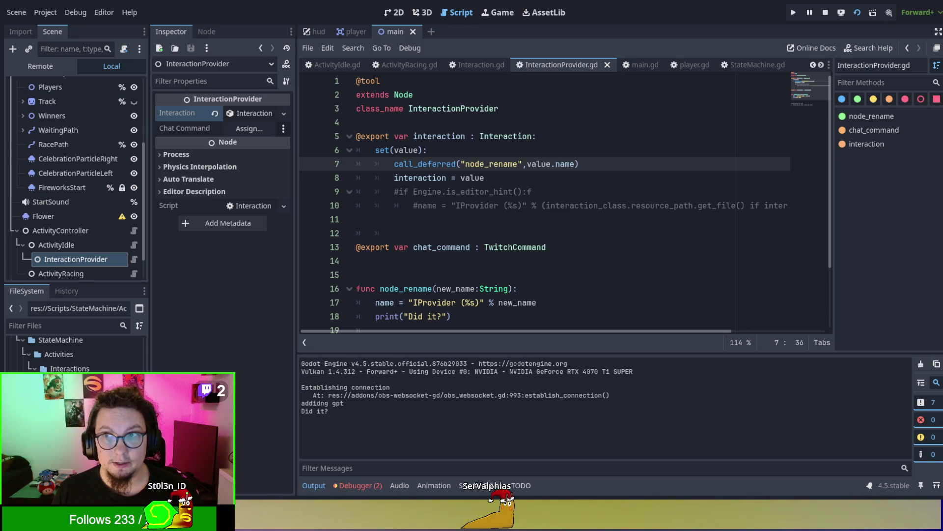
# - Stop the running game and re-expand ActivityIdle to reveal InteractionProvider
pyautogui.press('F8')
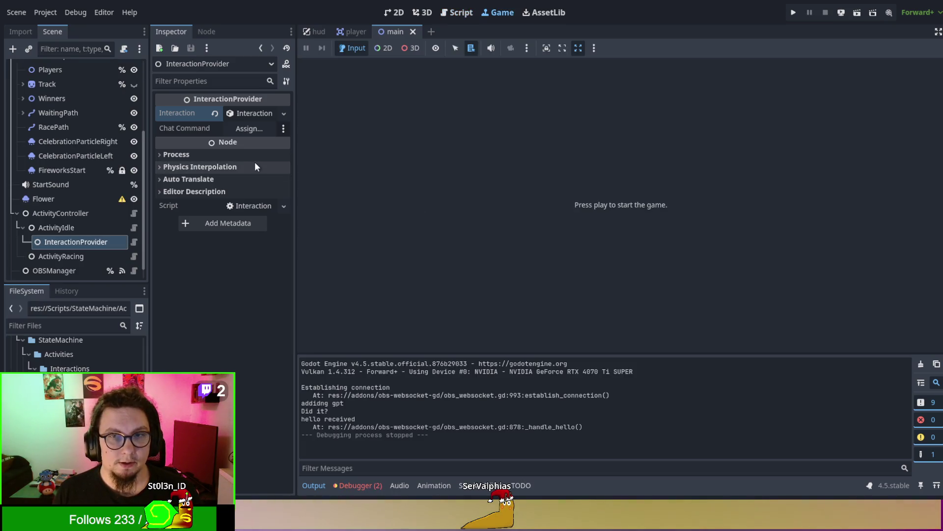
pyautogui.click(25, 226)
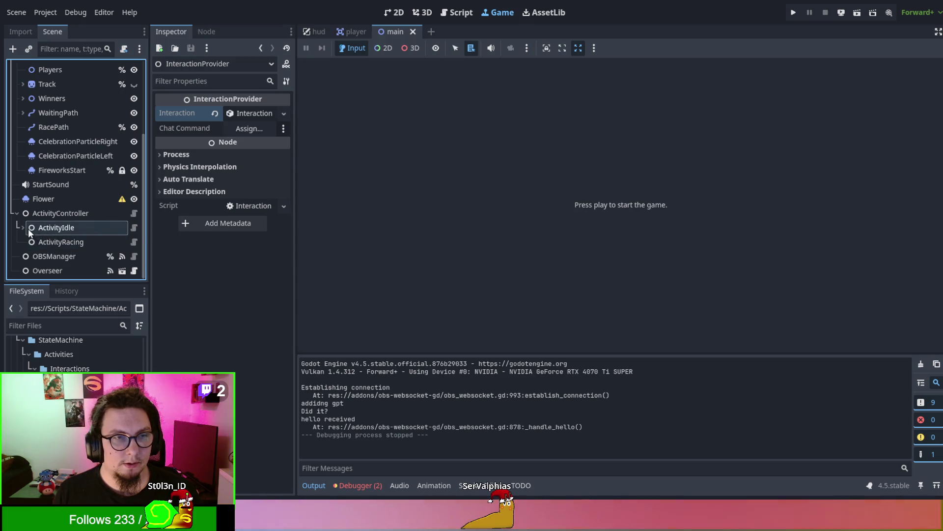
pyautogui.click(25, 226)
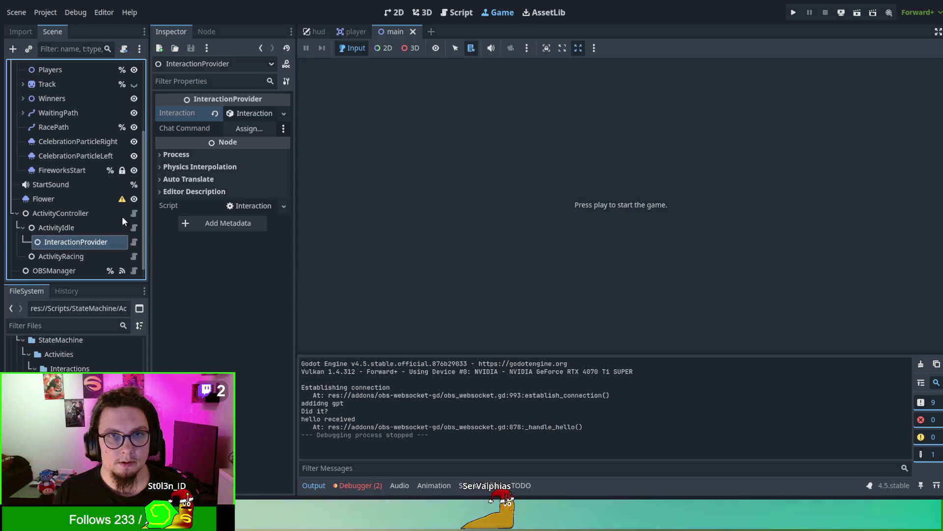
# - Return to the InteractionProvider script and reapply its Interaction resource to retrigger the setter
pyautogui.click(460, 12)
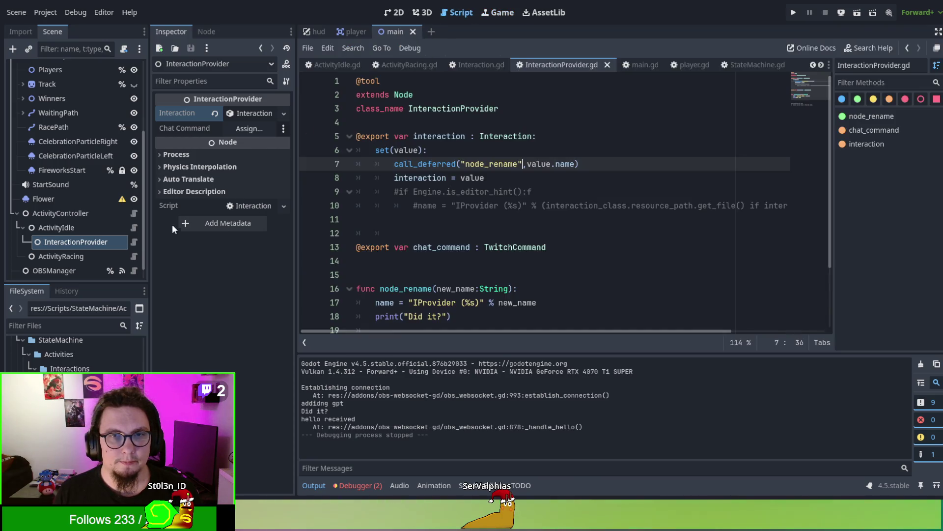
pyautogui.click(249, 113)
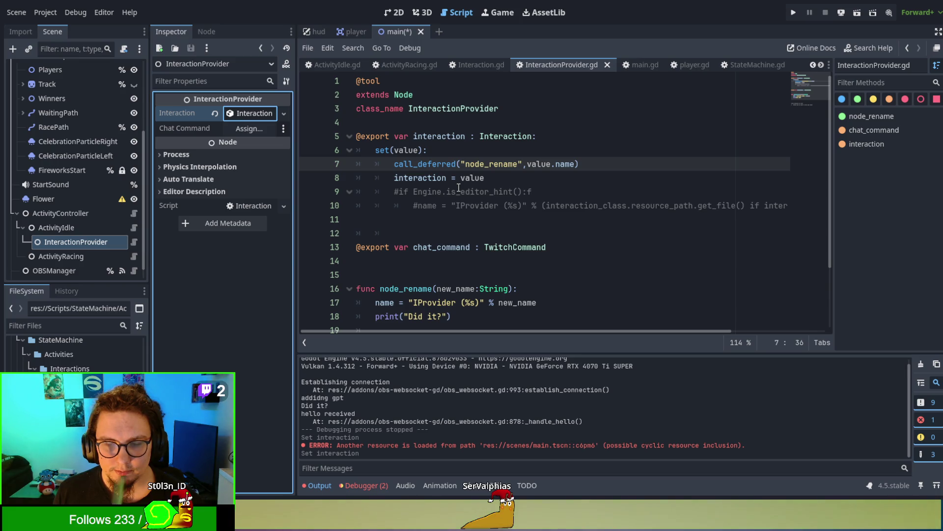
pyautogui.click(459, 188)
# - Rerun the project, add another player, and open the live Remote scene tree at Main
pyautogui.press('F5')
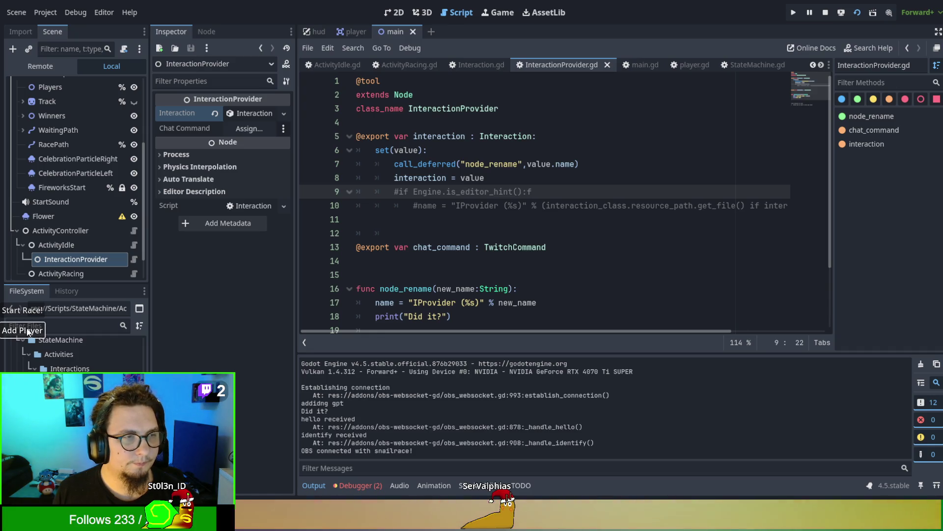
pyautogui.click(47, 334)
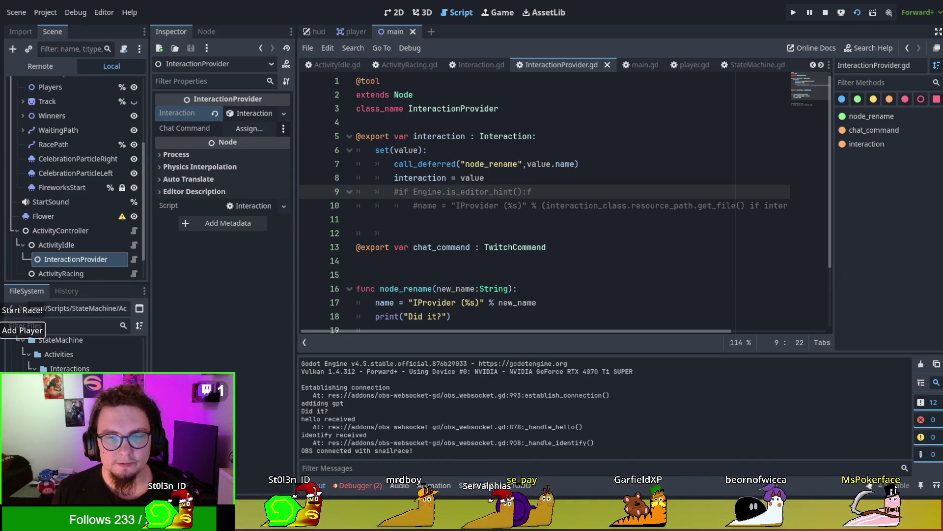
pyautogui.click(45, 68)
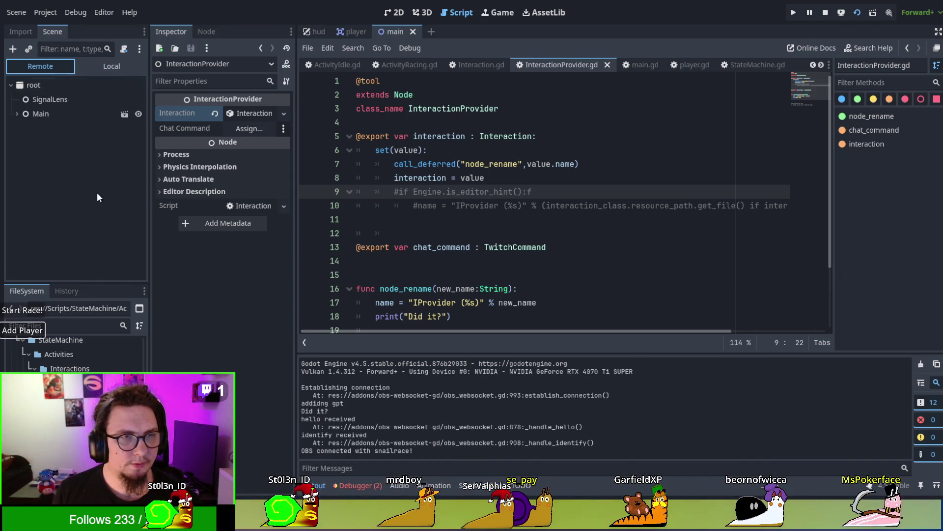
pyautogui.click(18, 117)
pyautogui.scroll(-1, 58, 160)
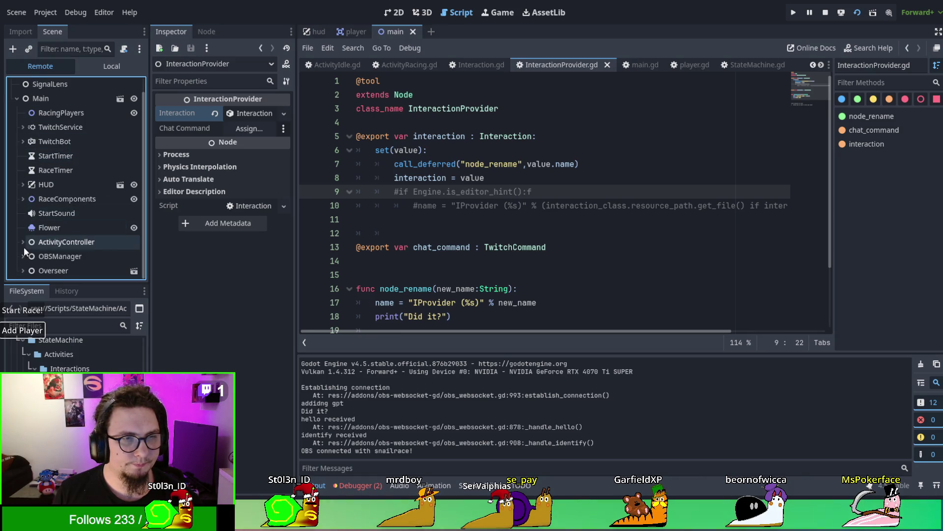
# - Inspect the live provider under ActivityController > ActivityIdle, shown as IProvider (None)
pyautogui.click(21, 243)
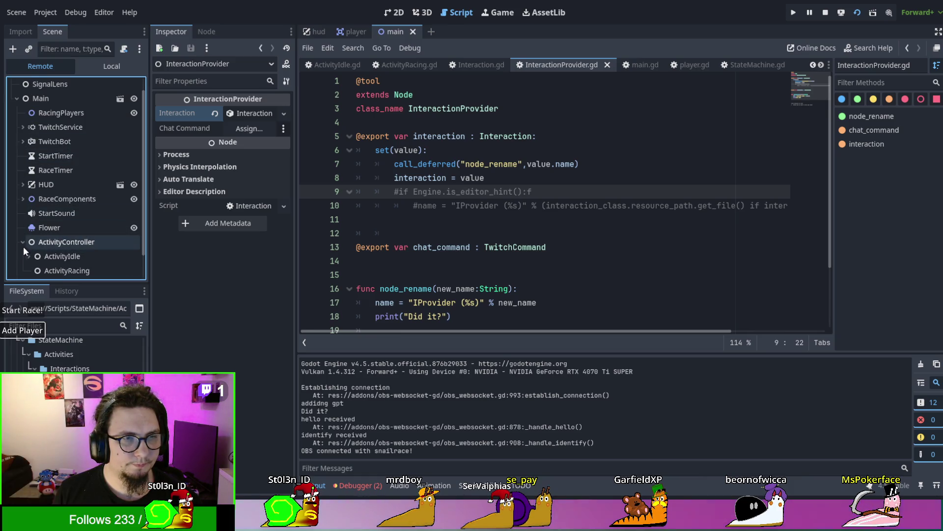
pyautogui.click(31, 256)
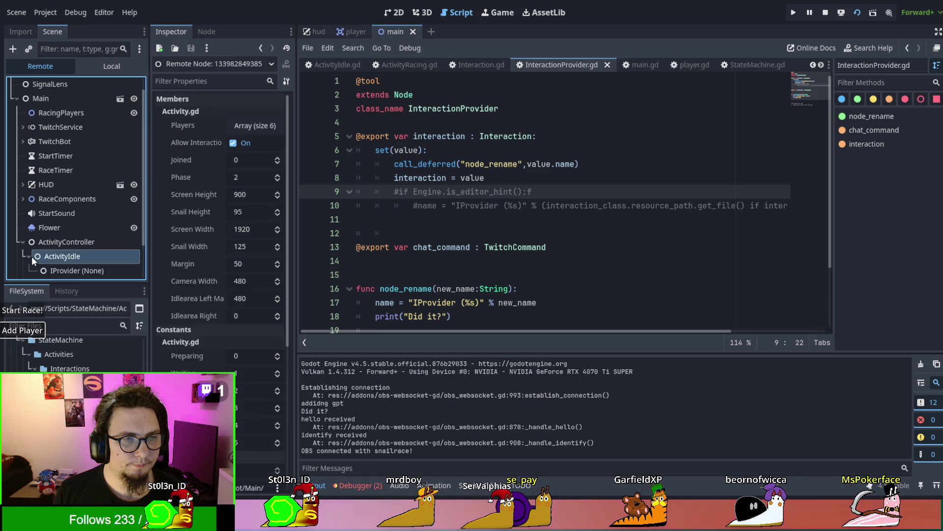
pyautogui.click(68, 272)
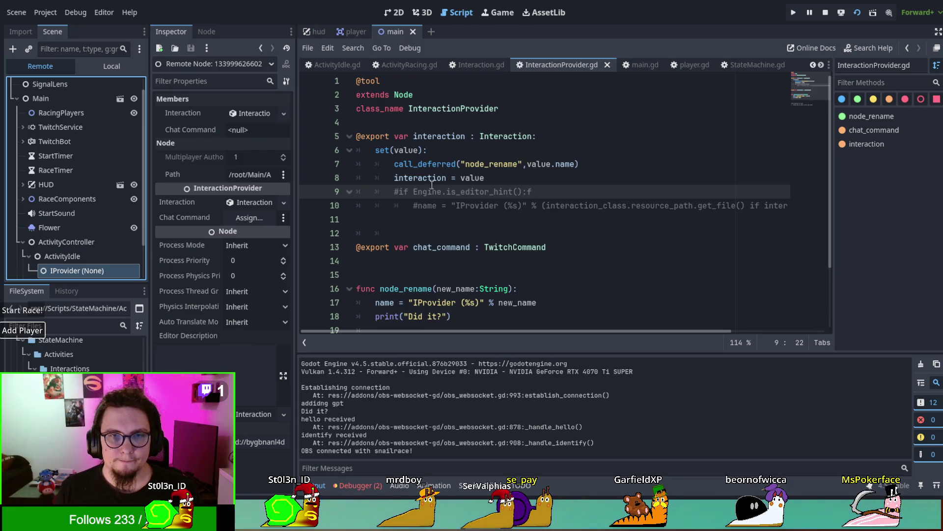
pyautogui.click(368, 92)
pyautogui.click(368, 82)
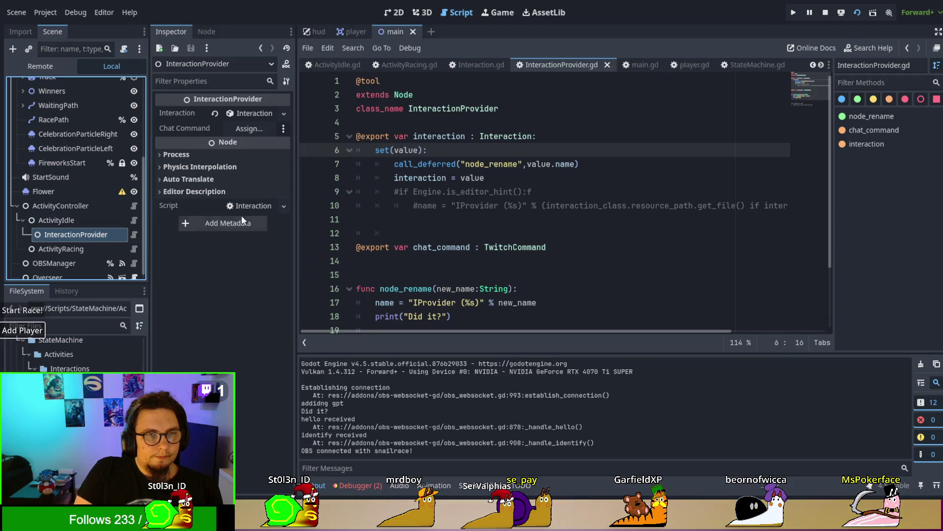
# - Stop the running game and delete the leftover tabs from blank line 12
pyautogui.click(825, 15)
pyautogui.click(621, 221)
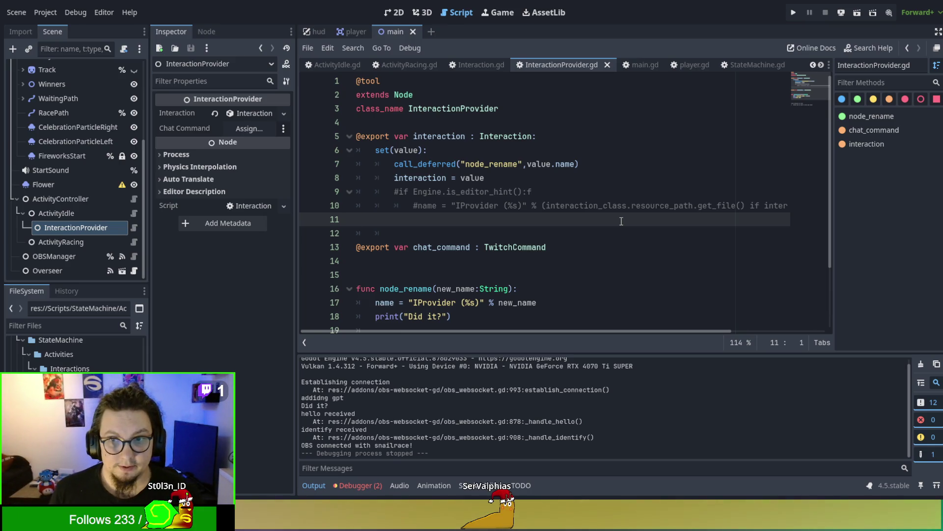
pyautogui.click(549, 236)
pyautogui.press('BackSpace')
pyautogui.press('BackSpace')
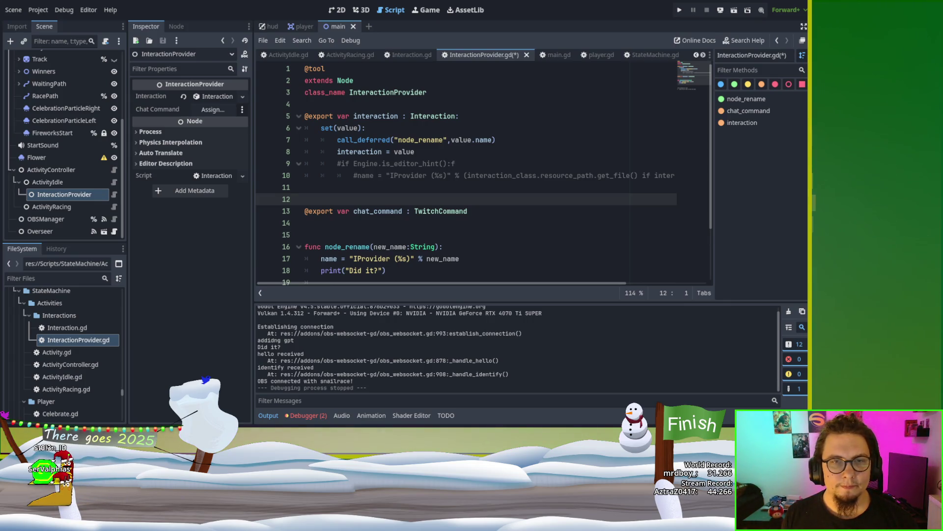
pyautogui.click(389, 212)
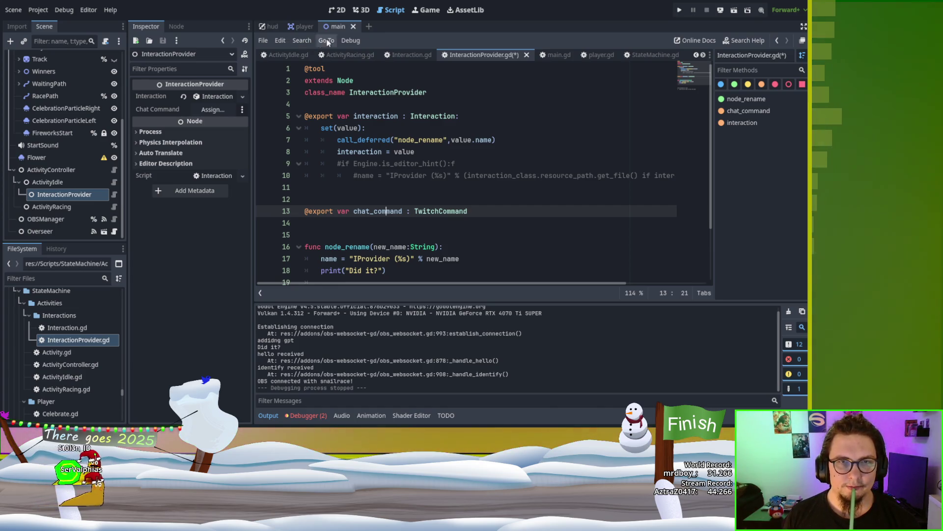
pyautogui.click(388, 205)
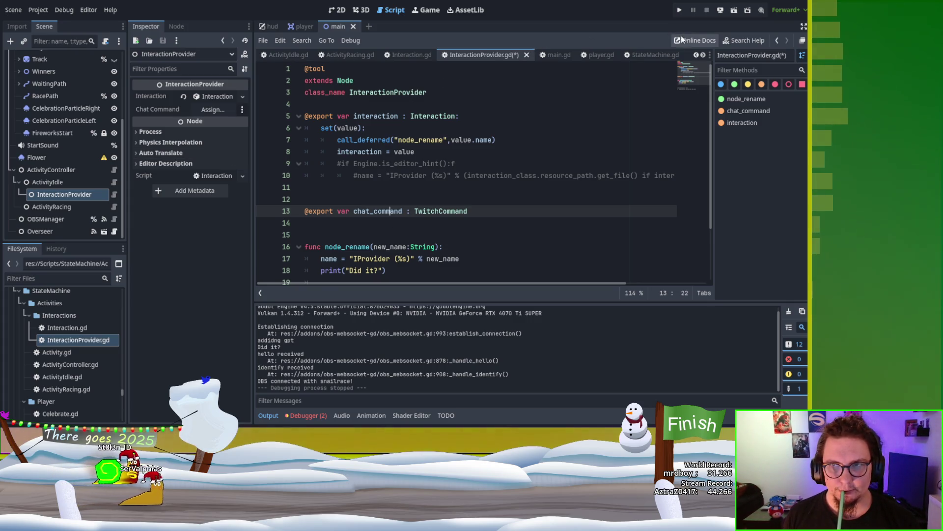
pyautogui.click(697, 42)
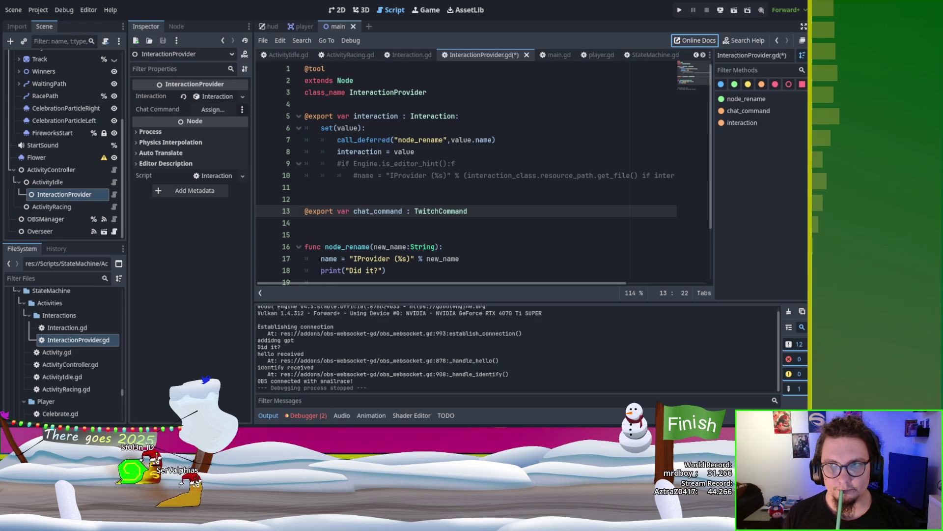
pyautogui.click(743, 40)
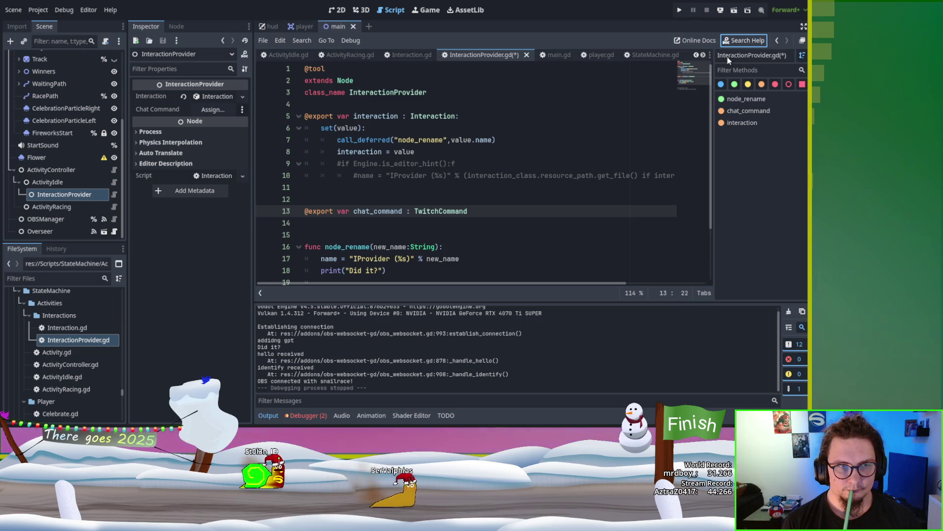
pyautogui.hotkey('alt', 'F1')
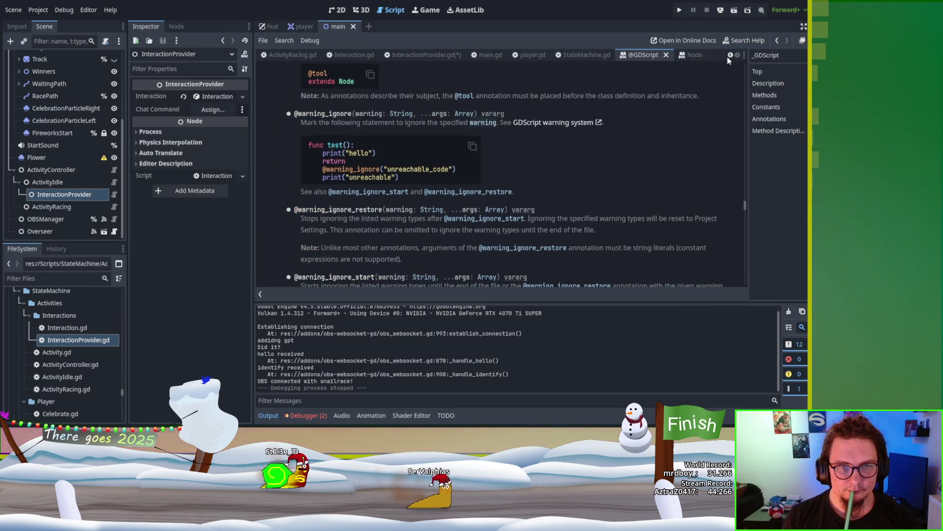
pyautogui.scroll(3, 730, 57)
pyautogui.scroll(3, 578, 211)
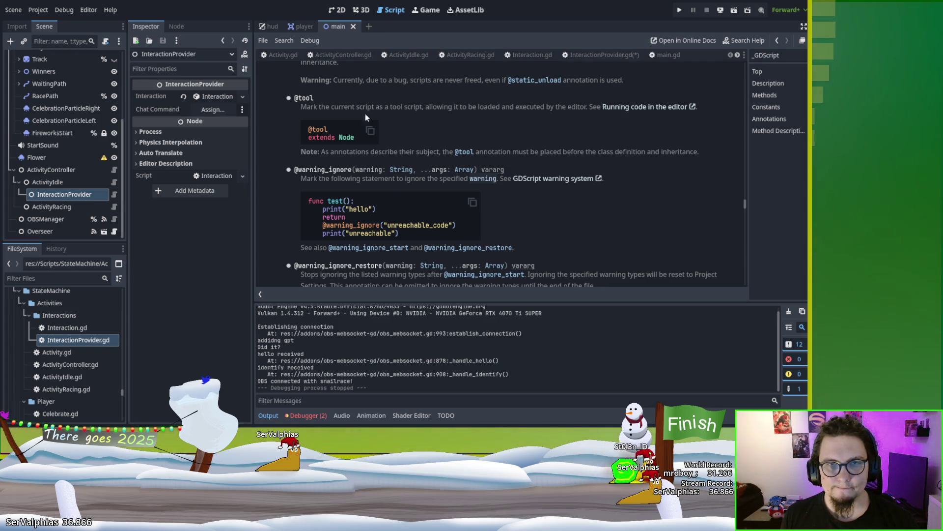
pyautogui.click(295, 28)
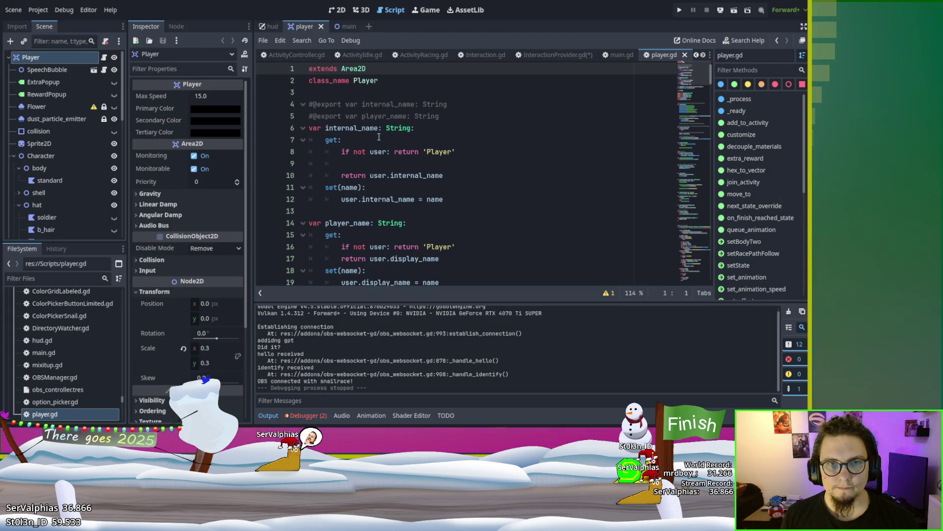
# - Go back to InteractionProvider.gd and review the interaction setter on lines 6–10
pyautogui.click(546, 56)
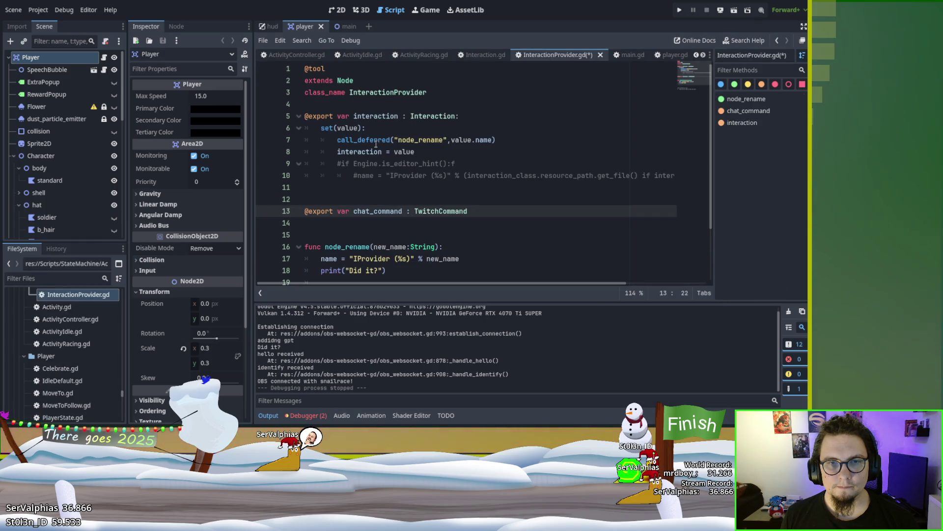
pyautogui.scroll(-2, 429, 200)
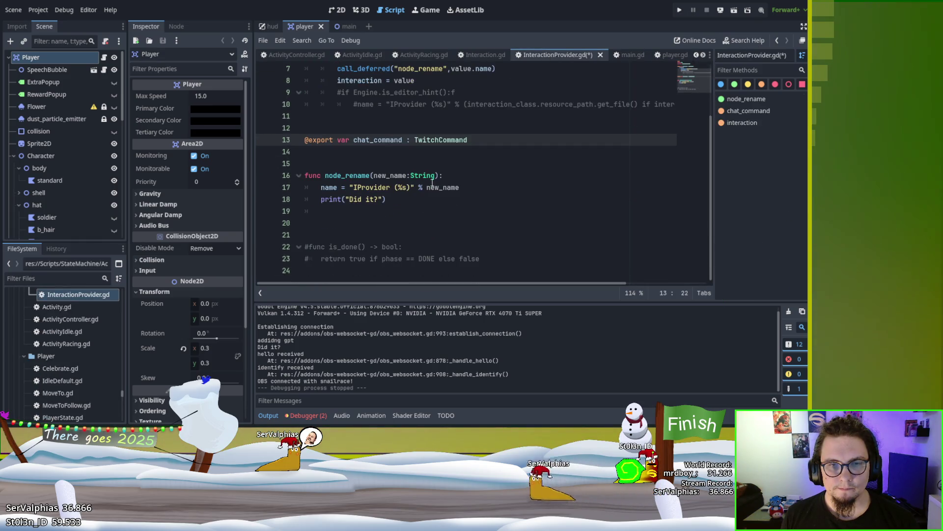
pyautogui.scroll(2, 474, 170)
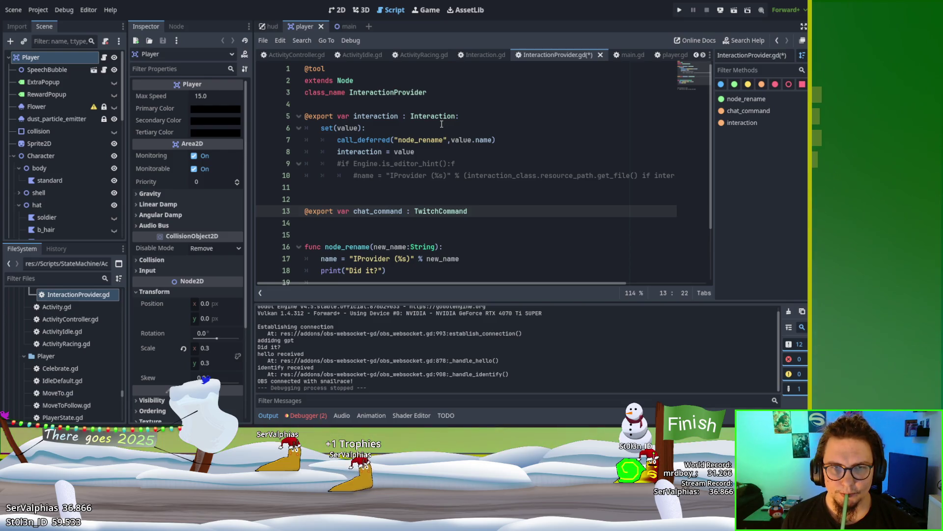
pyautogui.moveTo(344, 127); pyautogui.dragTo(415, 177)
pyautogui.click(416, 177)
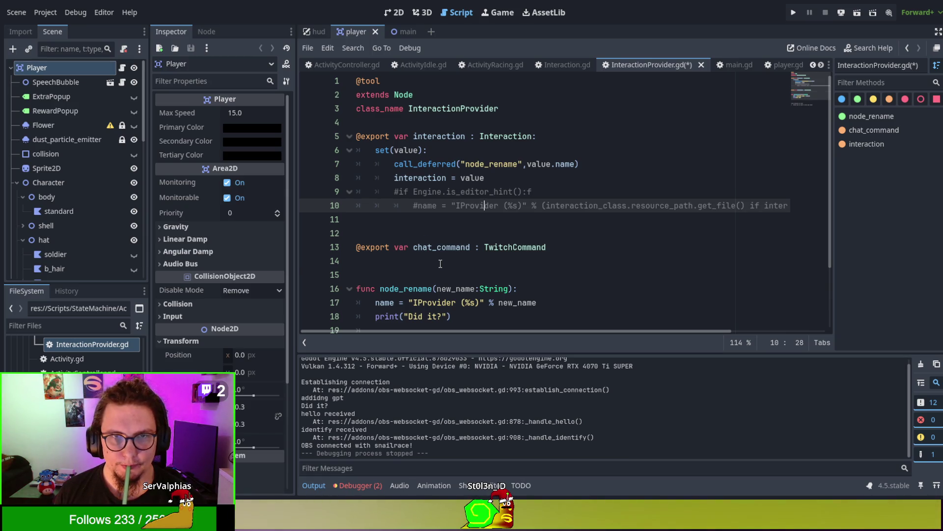
# - Save the InteractionProvider.gd script with Ctrl+S
pyautogui.click(441, 264)
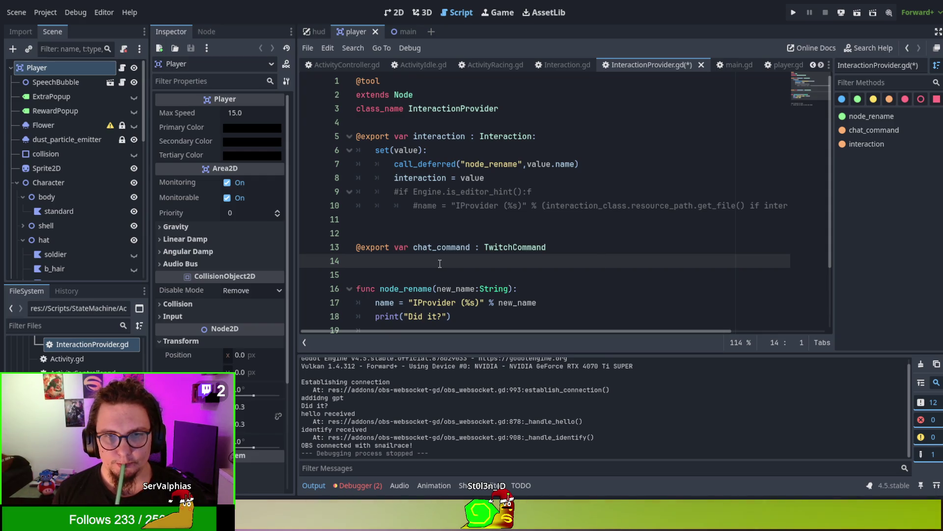
pyautogui.hotkey('ctrl', 's')
pyautogui.scroll(-3, 101, 226)
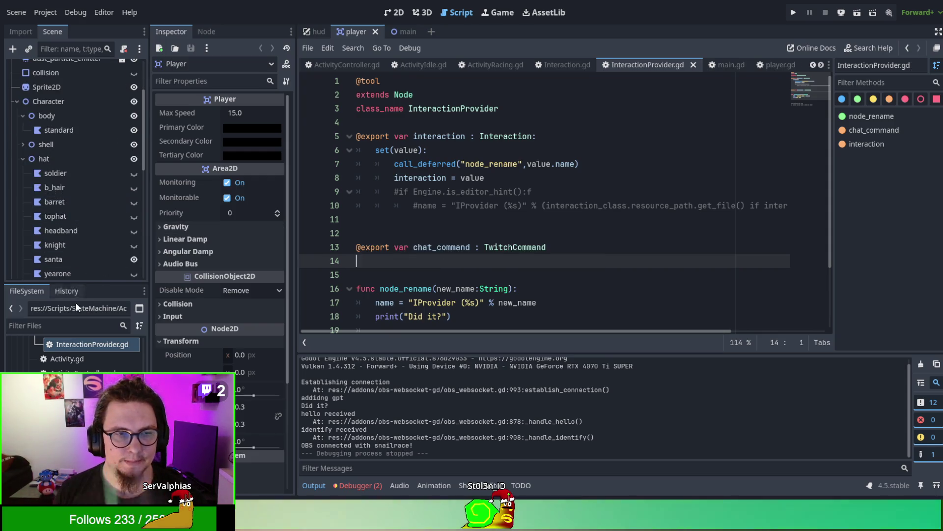
pyautogui.scroll(-1, 68, 231)
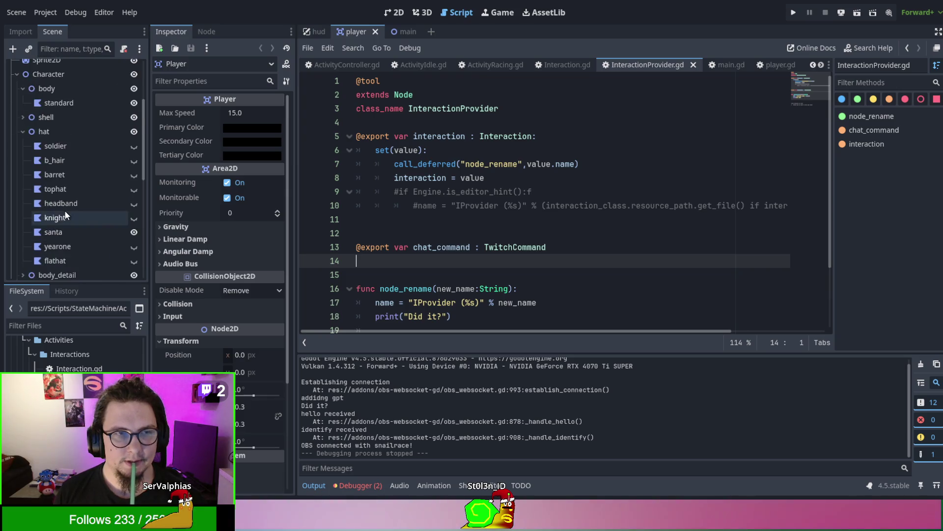
# - In the main scene, clear InteractionProvider's Interaction property and restore it to retrigger the setter
pyautogui.click(396, 31)
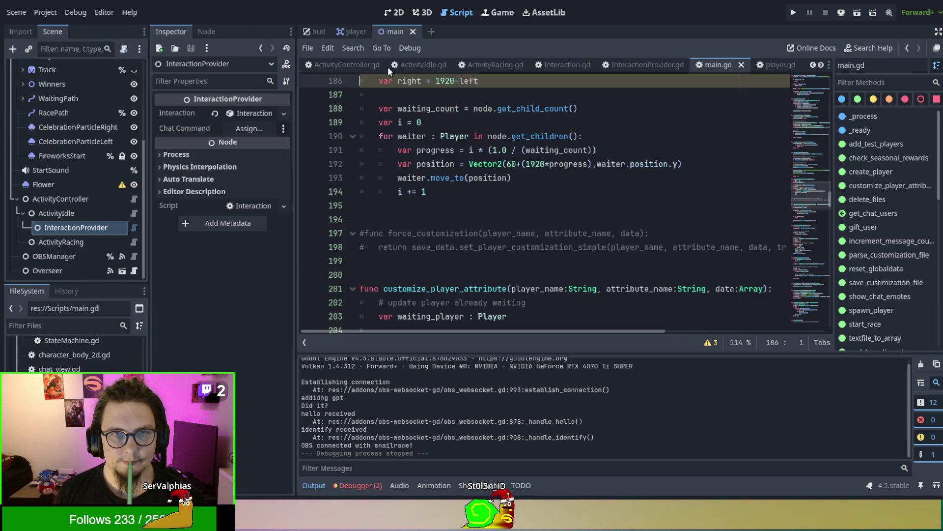
pyautogui.click(69, 216)
pyautogui.click(76, 227)
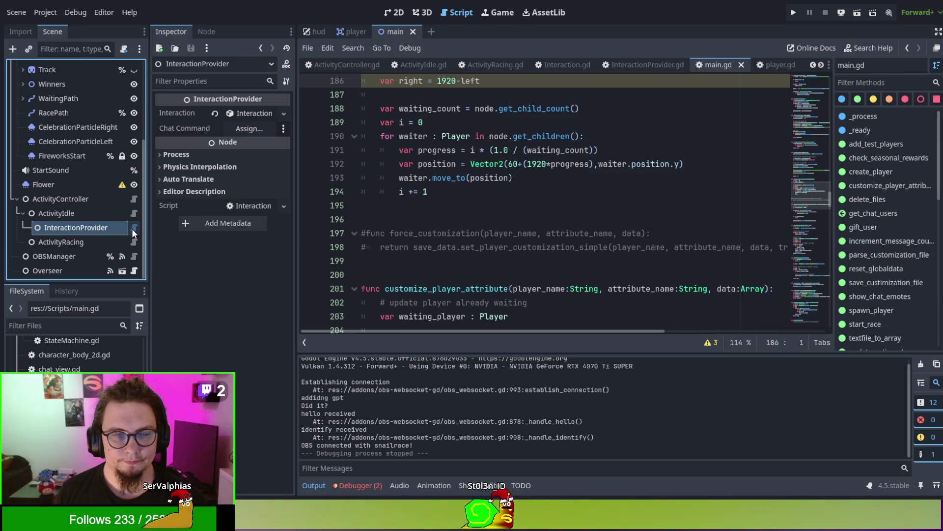
pyautogui.click(132, 229)
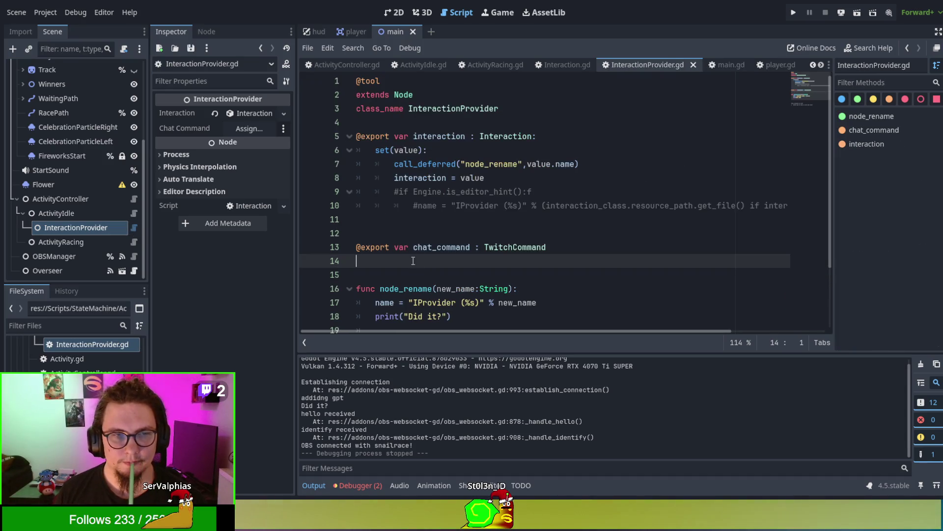
pyautogui.click(217, 112)
pyautogui.click(250, 113)
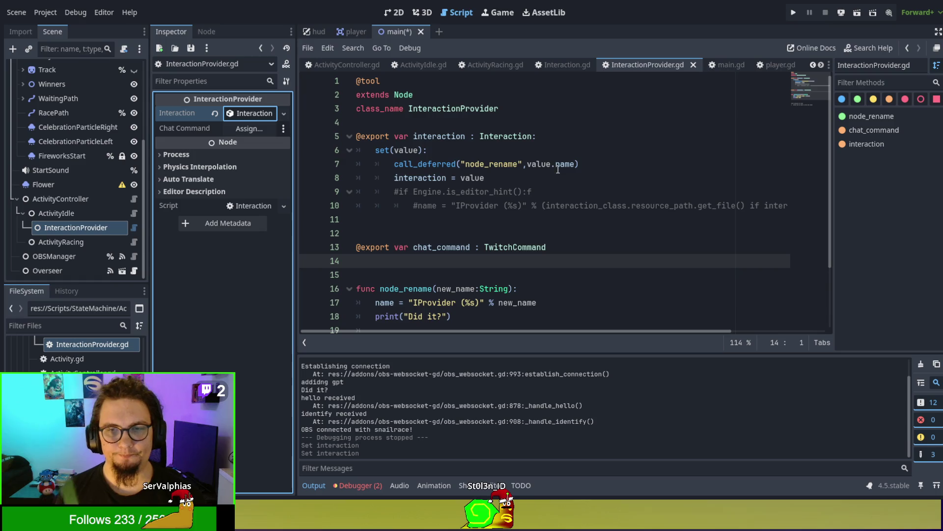
# - Append if value else "Nope" after value.name in the call_deferred line and save
pyautogui.click(578, 163)
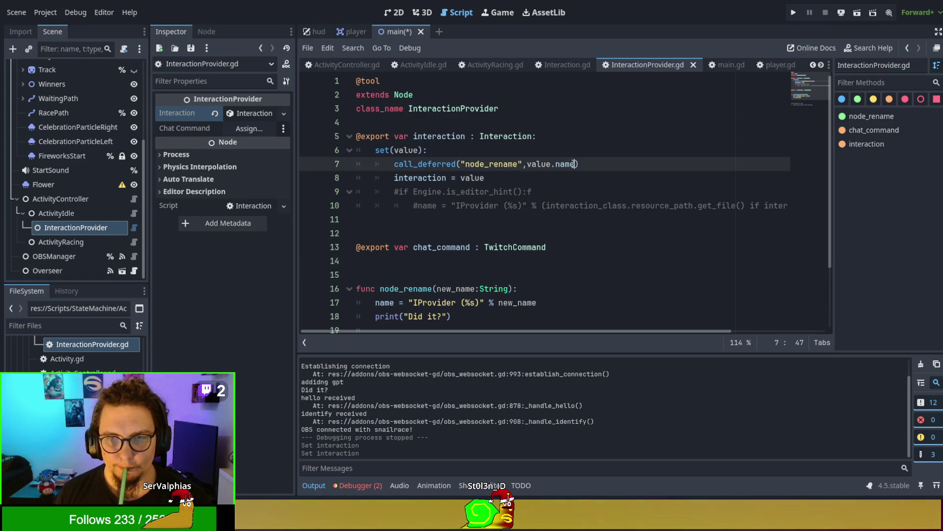
pyautogui.write('if value else "Nope')
pyautogui.click(575, 176)
pyautogui.hotkey('ctrl', 's')
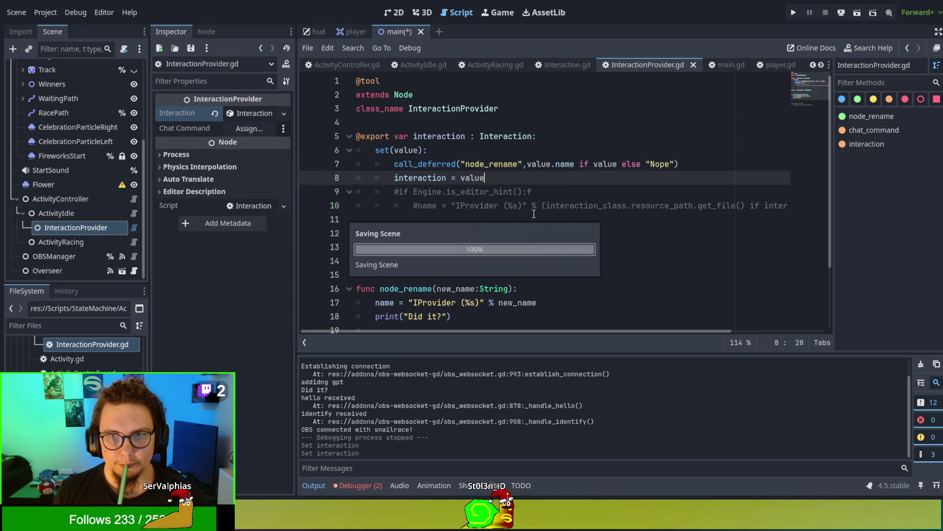
pyautogui.click(63, 213)
pyautogui.click(96, 228)
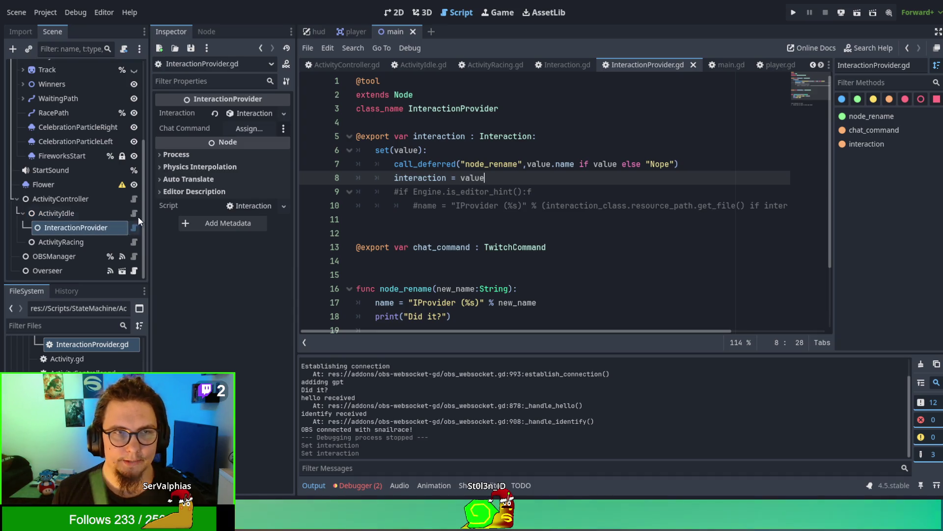
pyautogui.click(664, 138)
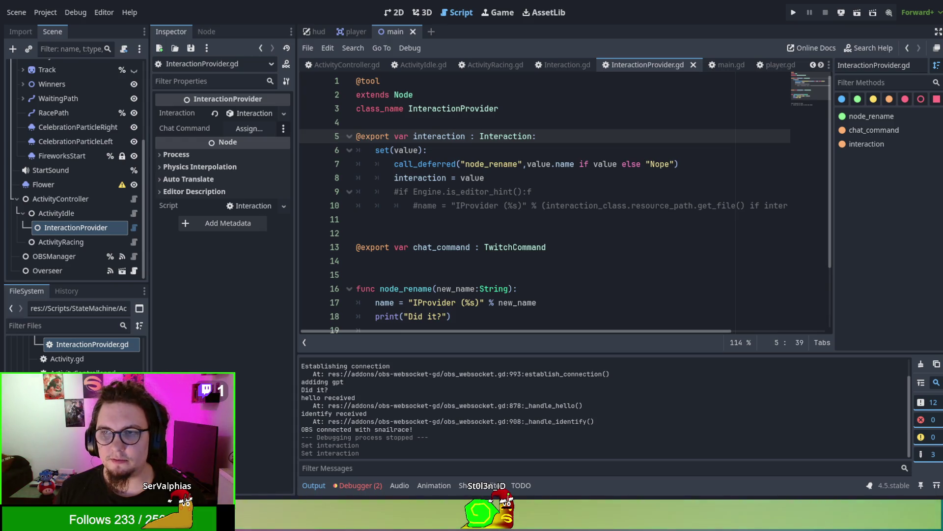
pyautogui.scroll(-1, 481, 258)
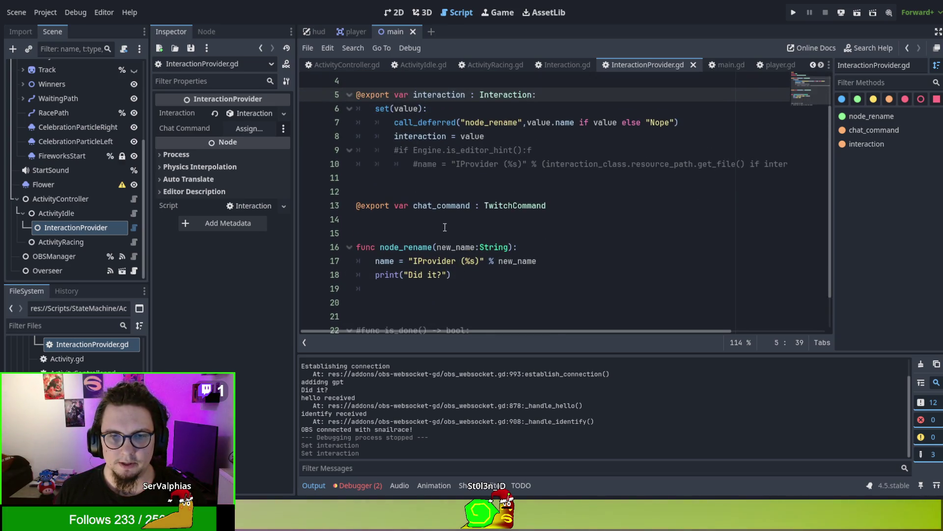
pyautogui.scroll(1, 428, 214)
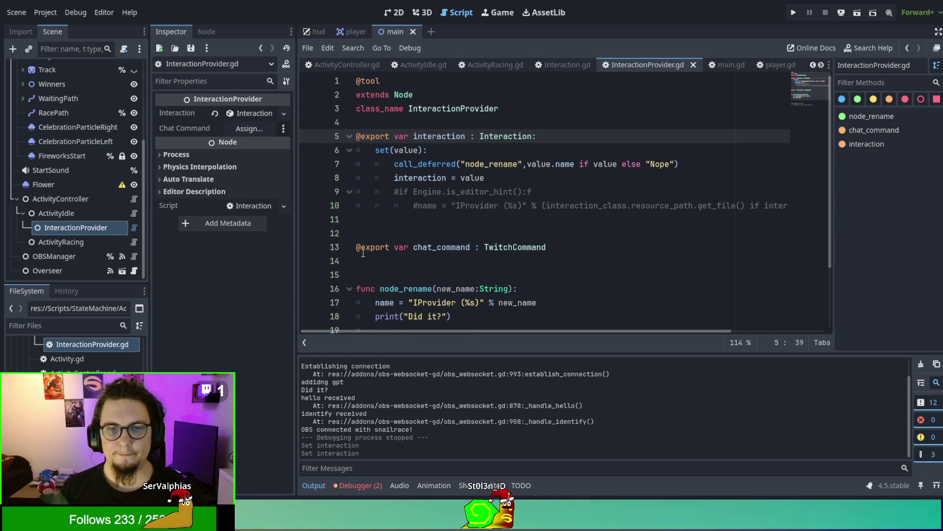
pyautogui.click(374, 230)
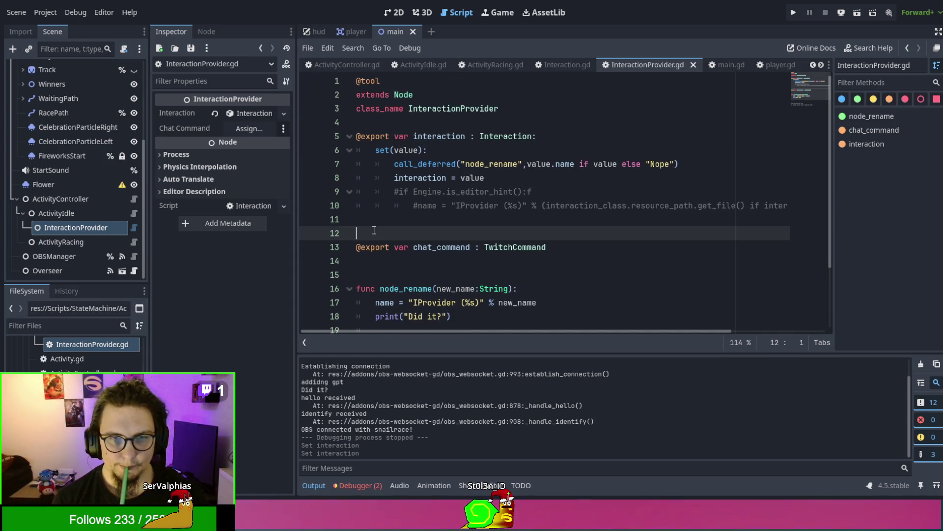
# - Declare var old_interaction above the chat_command export and open blank lines below chat_command
pyautogui.write('var ')
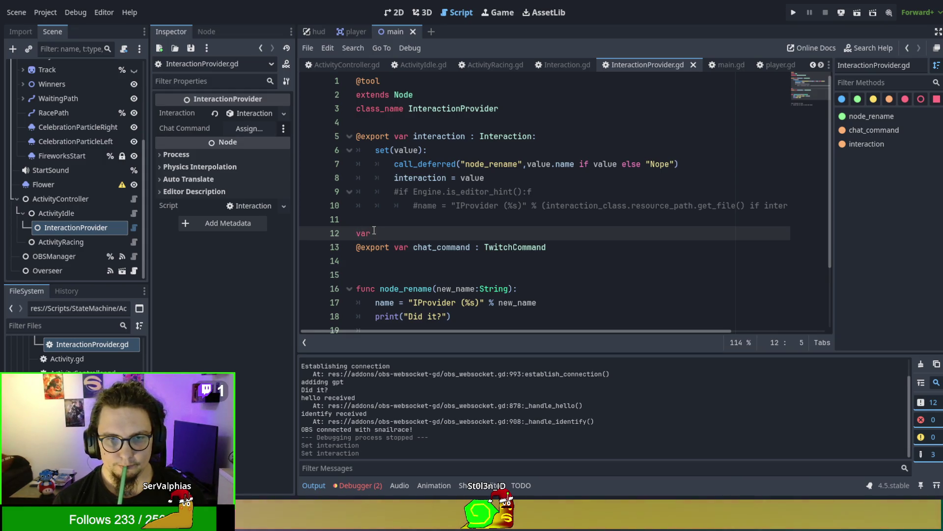
pyautogui.write('old_interac')
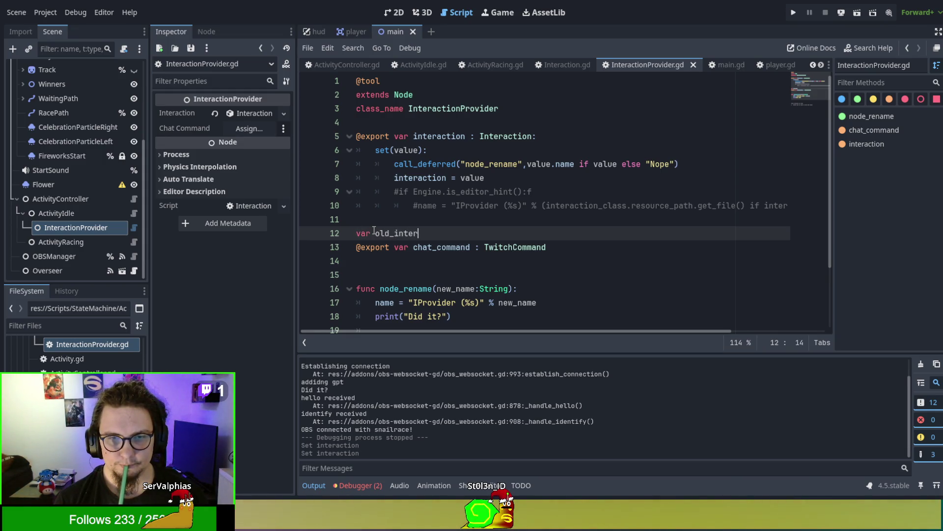
pyautogui.write('tion = N')
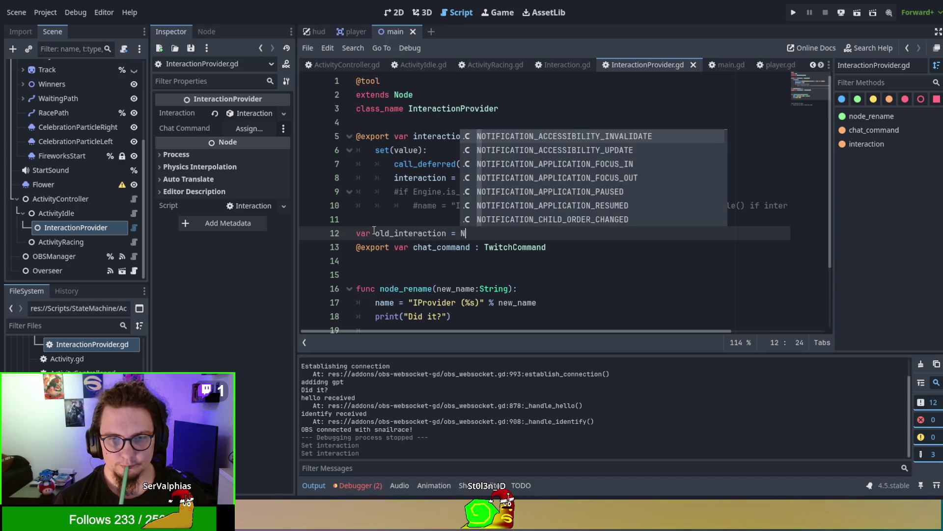
pyautogui.press('BackSpace')
pyautogui.press('BackSpace')
pyautogui.press('BackSpace')
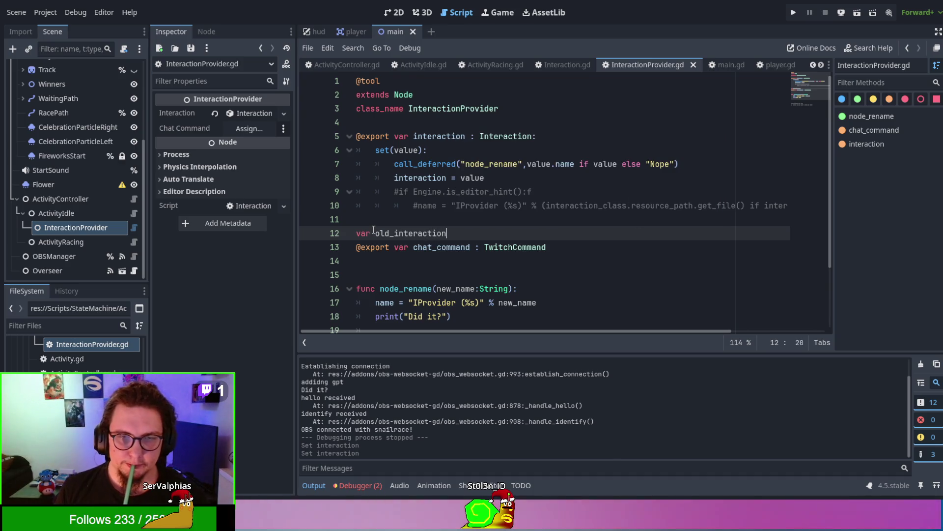
pyautogui.scroll(-2, 475, 180)
pyautogui.click(429, 191)
pyautogui.press('Return')
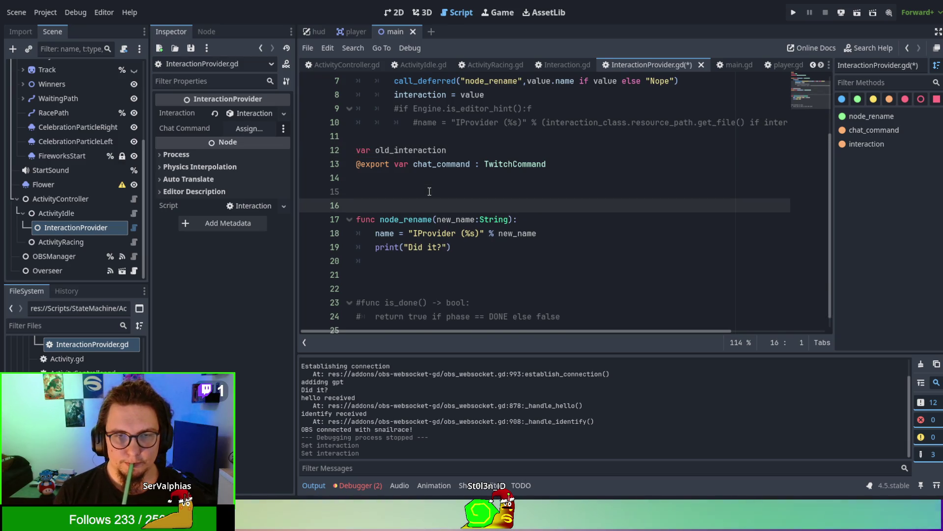
# - Add a _process(delta) function containing an if Engine.is_editor_hint(): check
pyautogui.press('Return')
pyautogui.click(429, 191)
pyautogui.write('c pro')
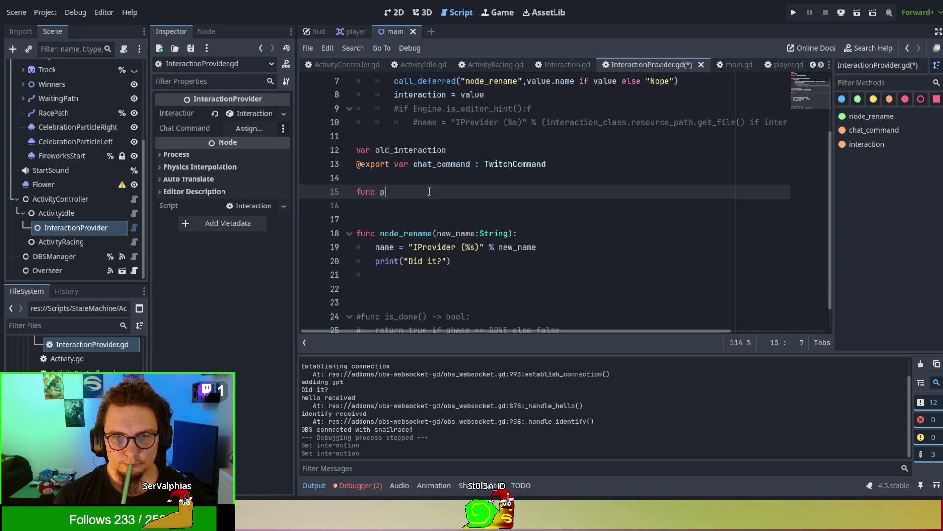
pyautogui.press('BackSpace')
pyautogui.press('BackSpace')
pyautogui.press('BackSpace')
pyautogui.write('_proc')
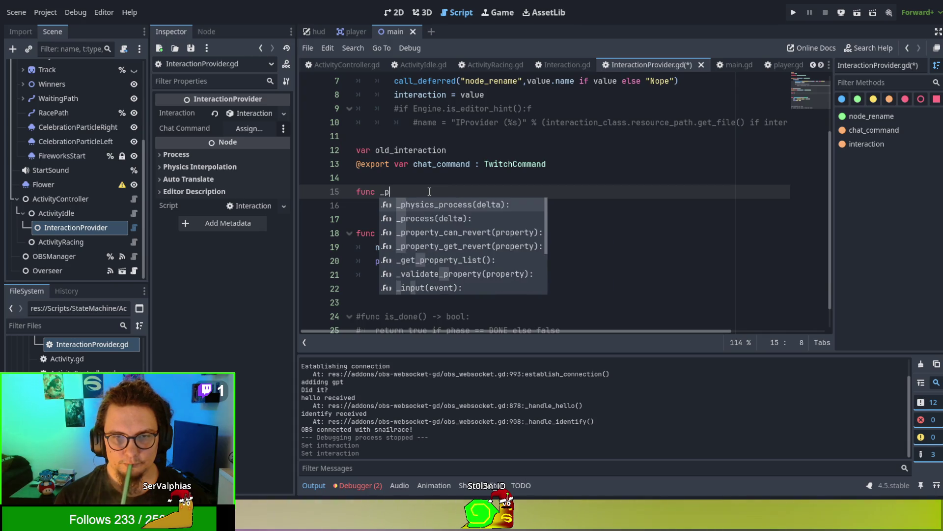
pyautogui.press('Return')
pyautogui.press('Return')
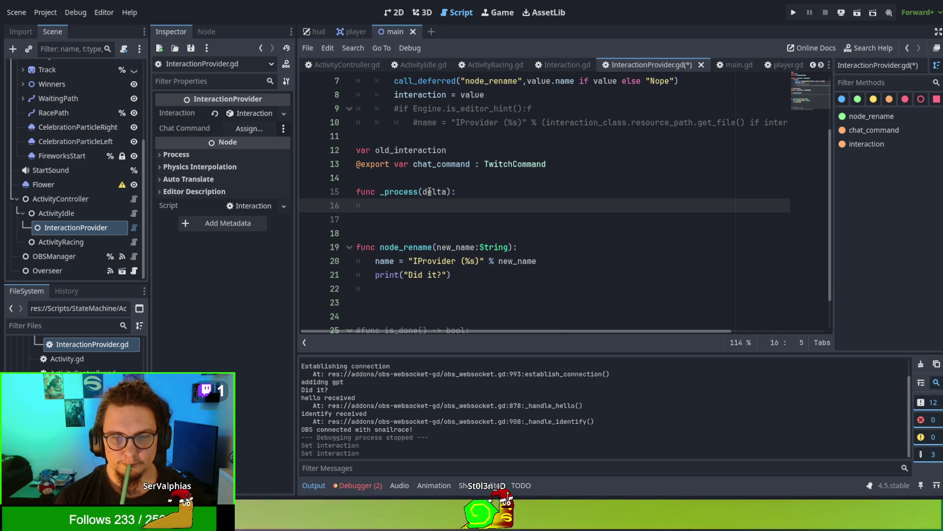
pyautogui.press('BackSpace')
pyautogui.write('func _process(delta):')
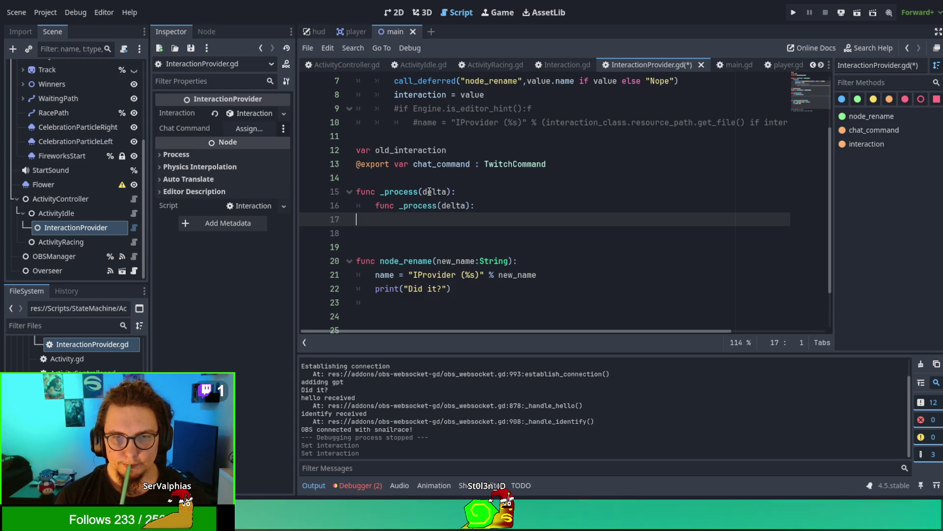
pyautogui.hotkey('ctrl', 'z')
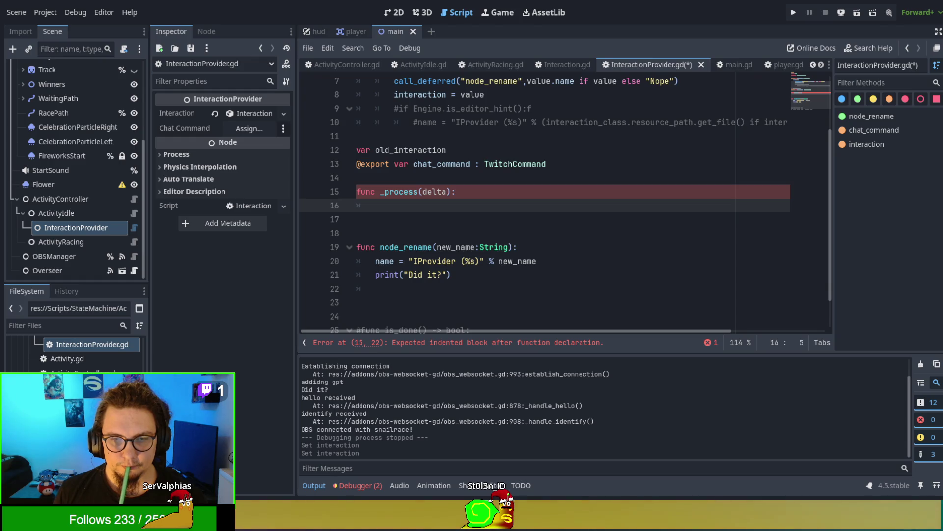
pyautogui.write('if Engine.is_editor_hint():')
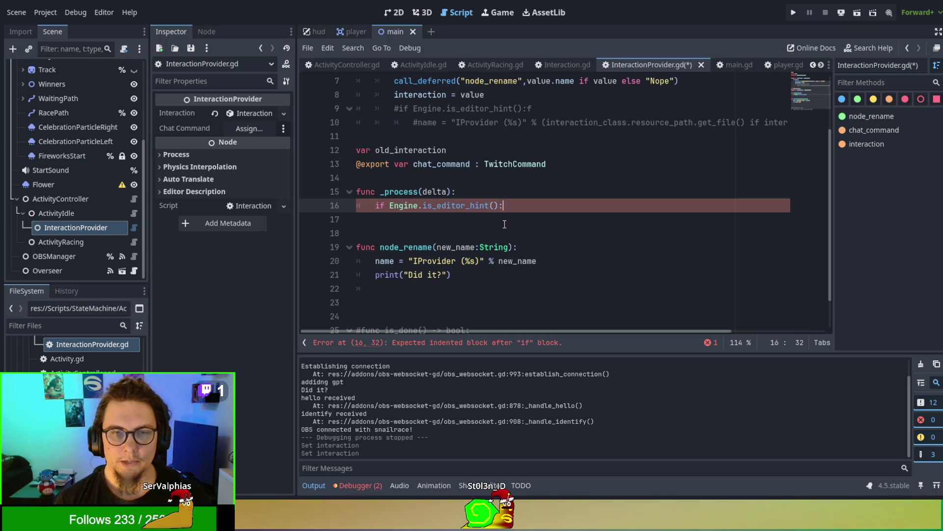
pyautogui.press('Return')
# - Inside it, call node_rename(interaction.name) when interaction differs from old_interaction
pyautogui.write('if older')
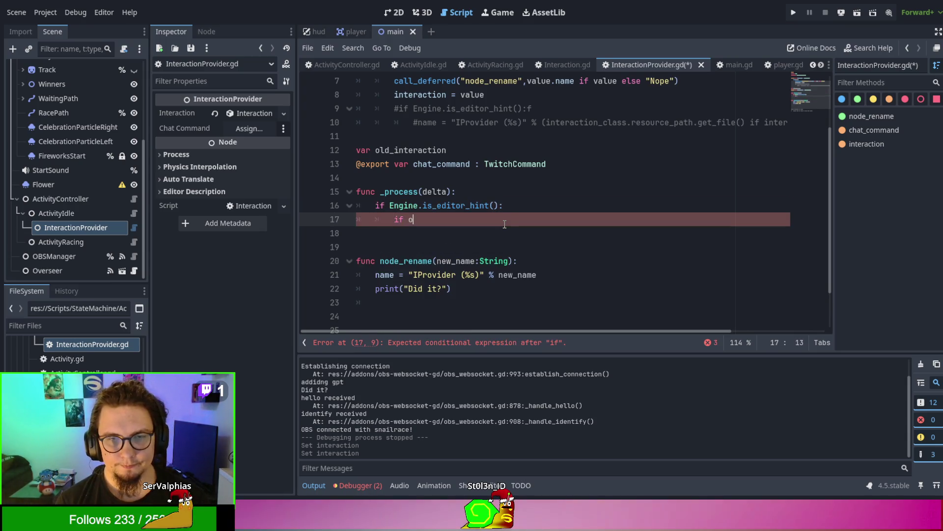
pyautogui.press('BackSpace')
pyautogui.press('BackSpace')
pyautogui.write('_int')
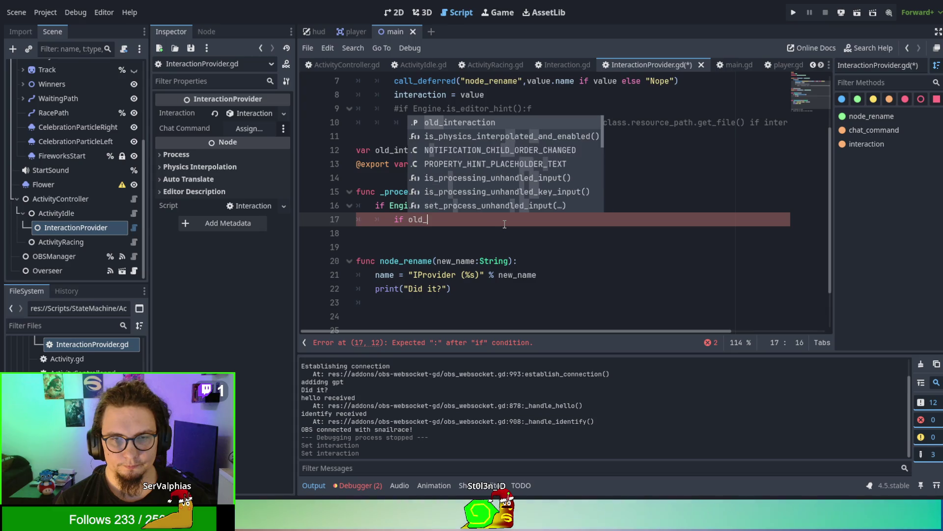
pyautogui.press('Return')
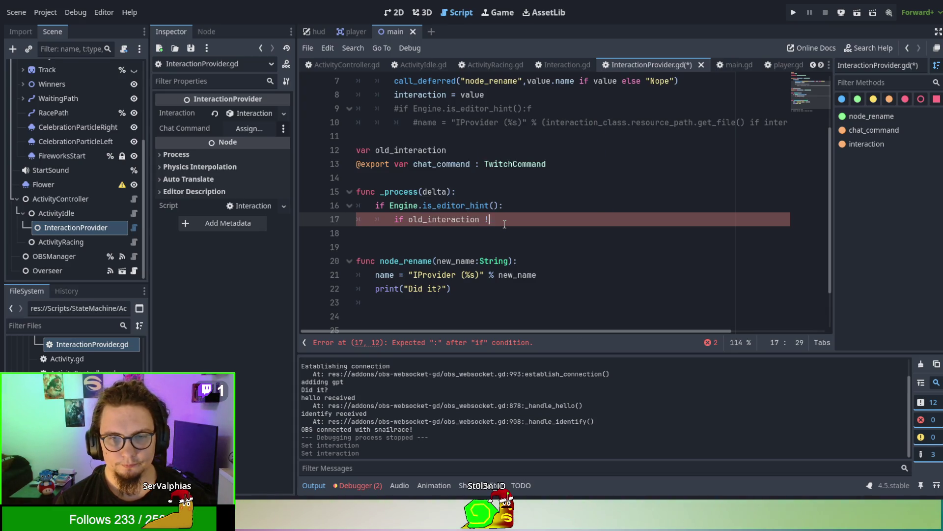
pyautogui.write('interact')
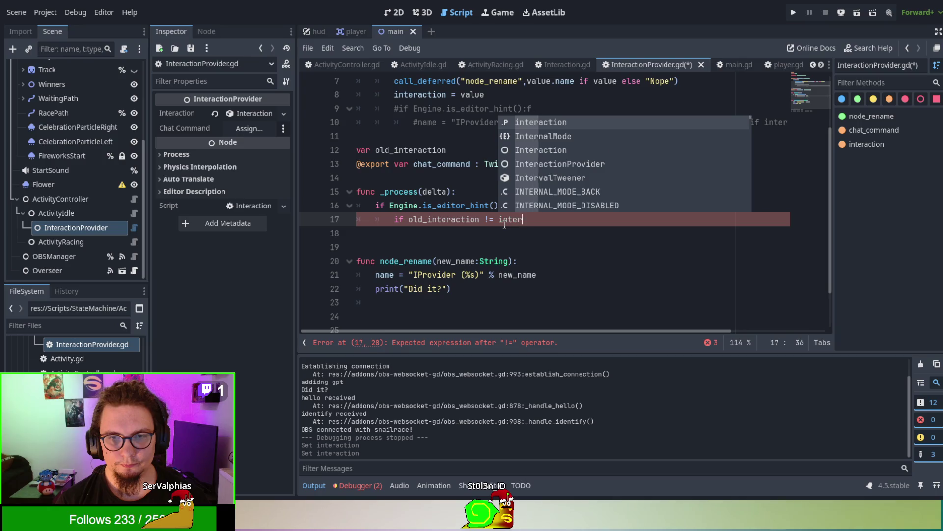
pyautogui.write('ion:')
pyautogui.press('Return')
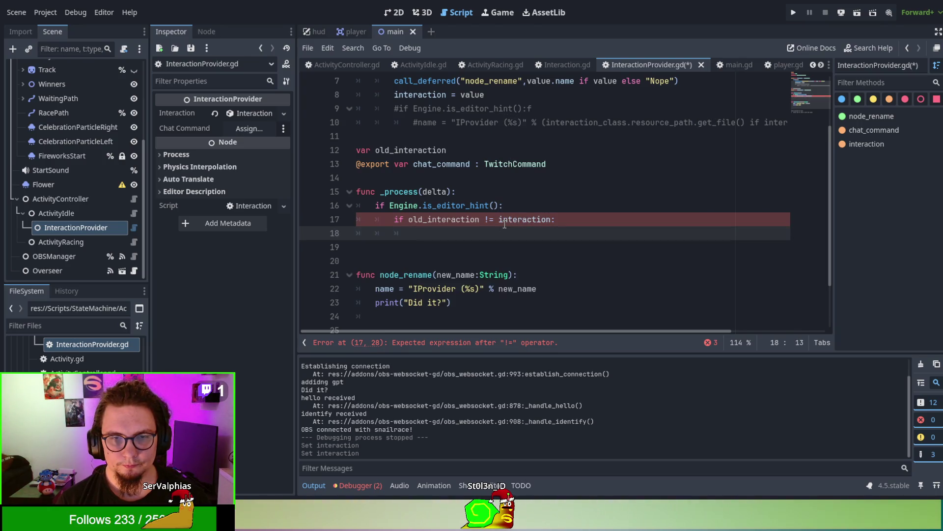
pyautogui.write('node_')
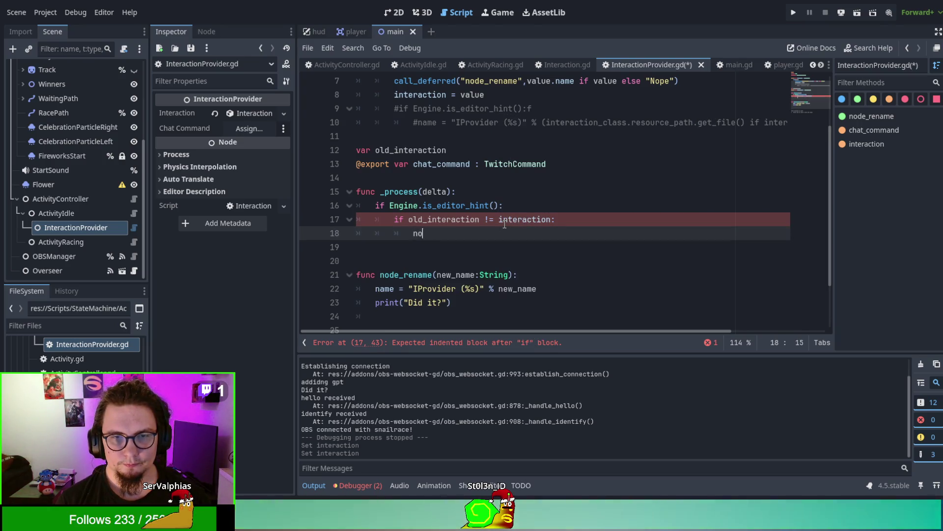
pyautogui.write('rename')
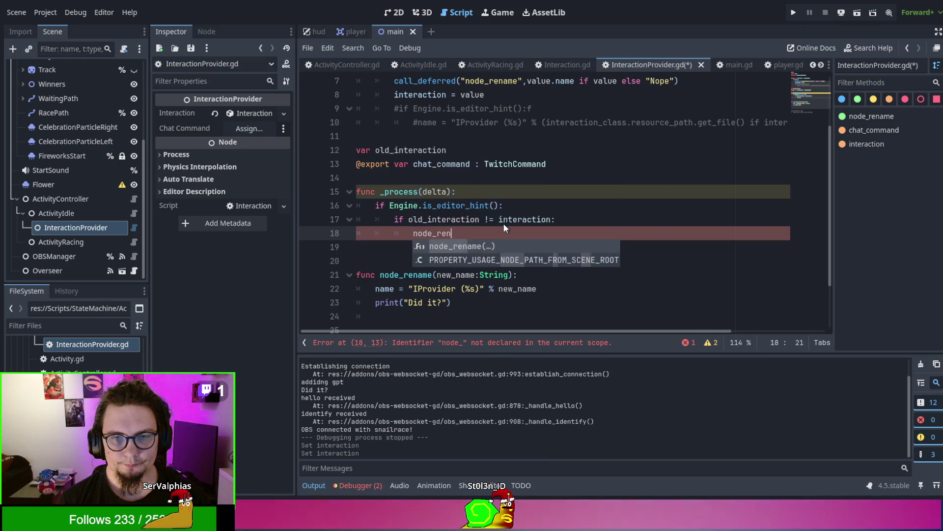
pyautogui.press('Return')
pyautogui.write('interact')
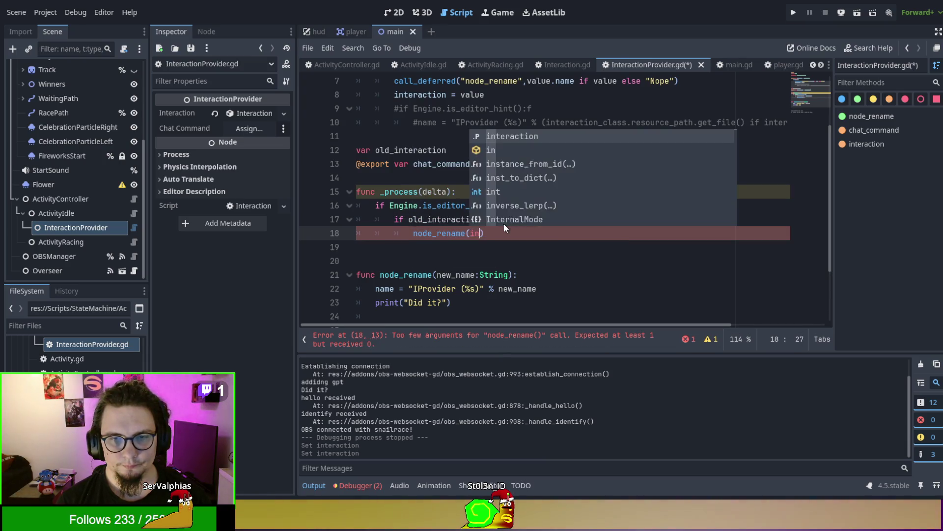
pyautogui.write('.name')
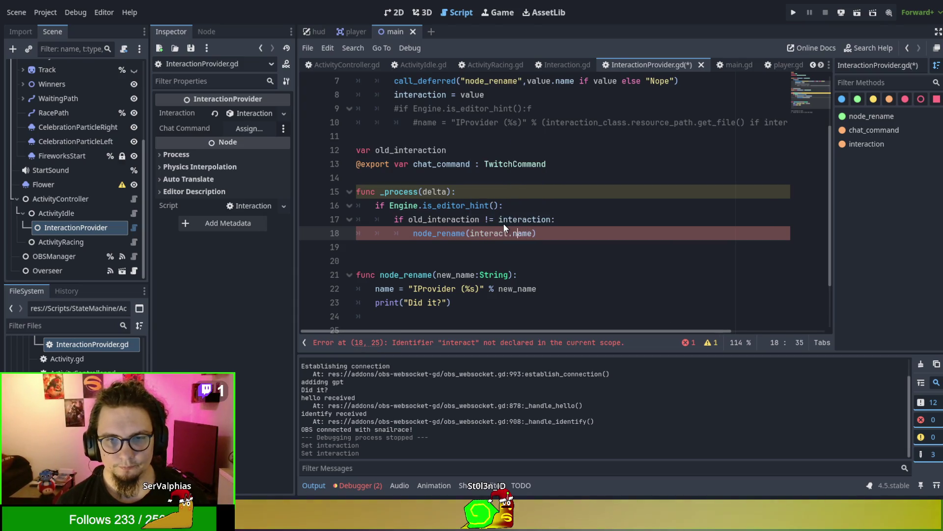
pyautogui.write('ion')
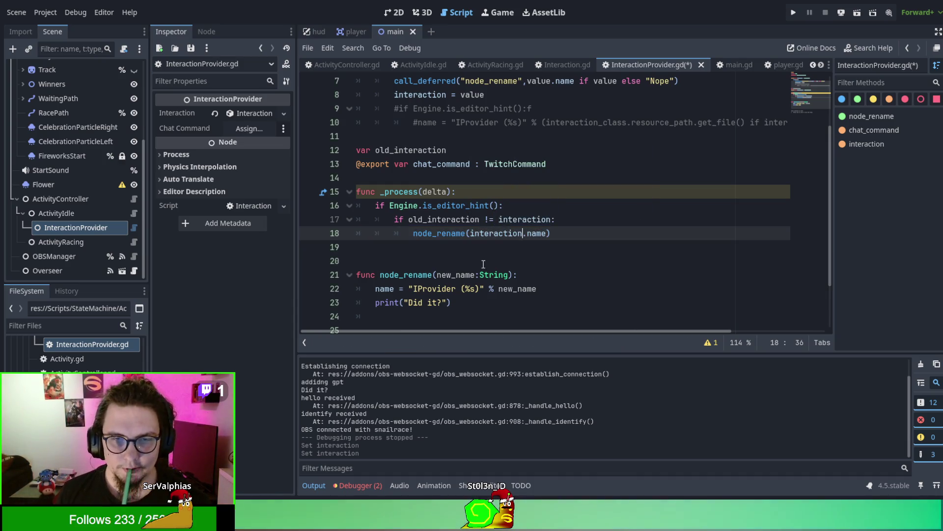
# - Add old_interaction = interaction after the node_rename call
pyautogui.press('Return')
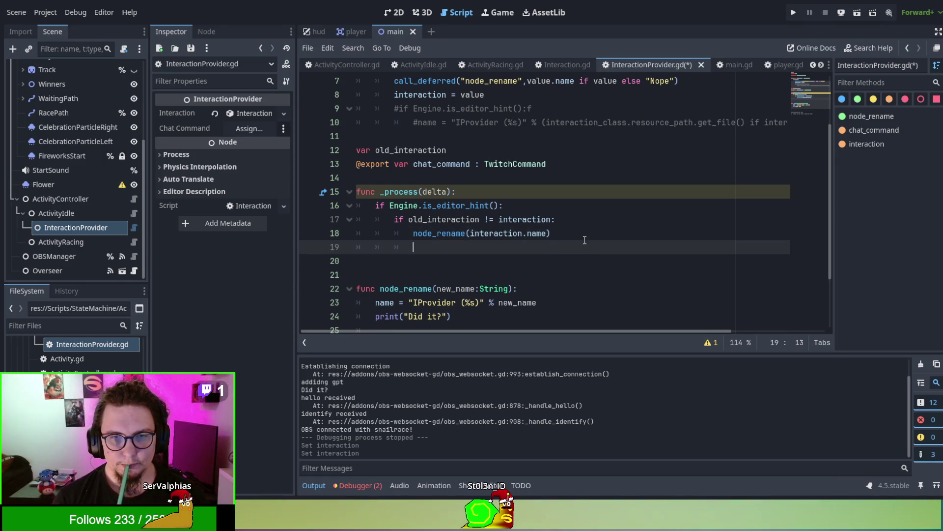
pyautogui.write('_in')
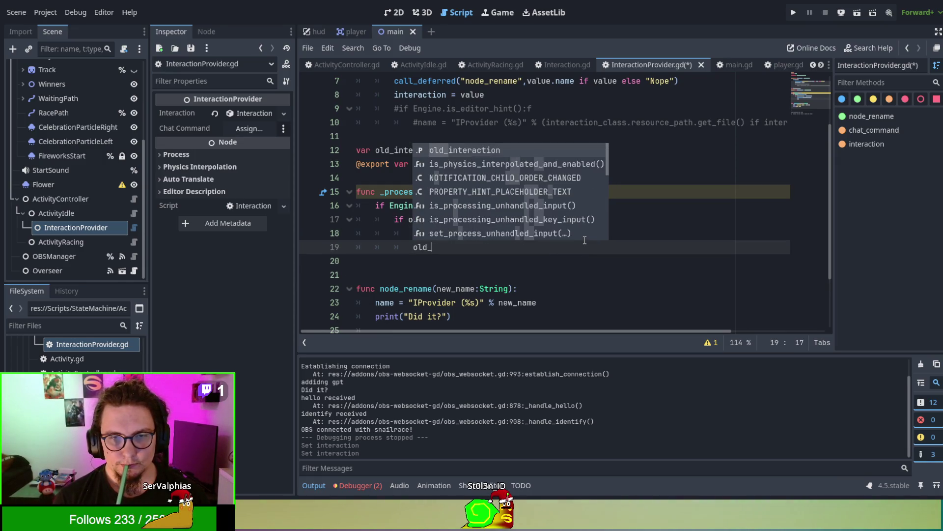
pyautogui.write('ter')
pyautogui.press('Return')
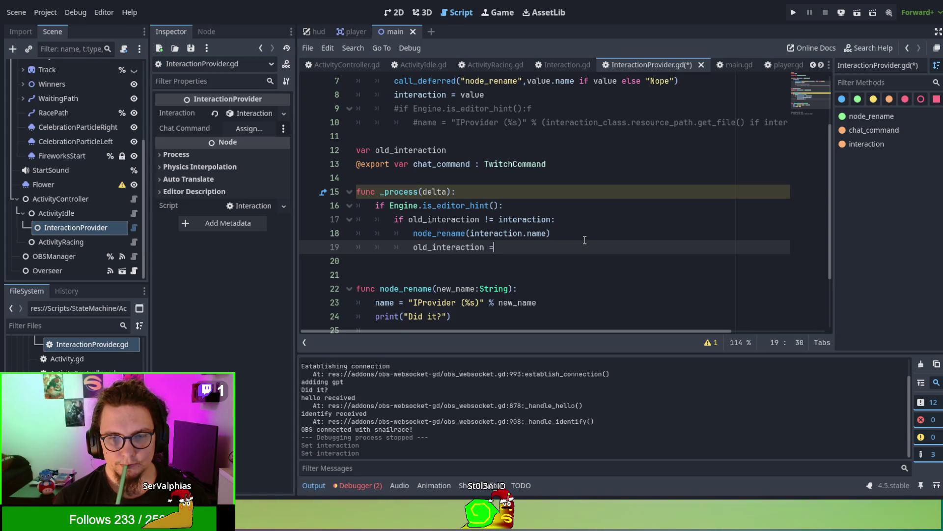
pyautogui.write('inter')
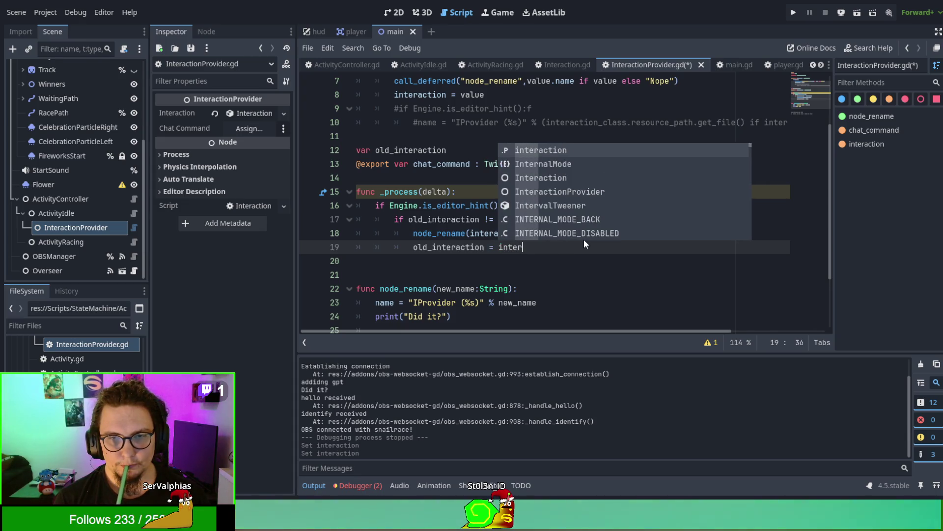
pyautogui.write('action')
pyautogui.press('Return')
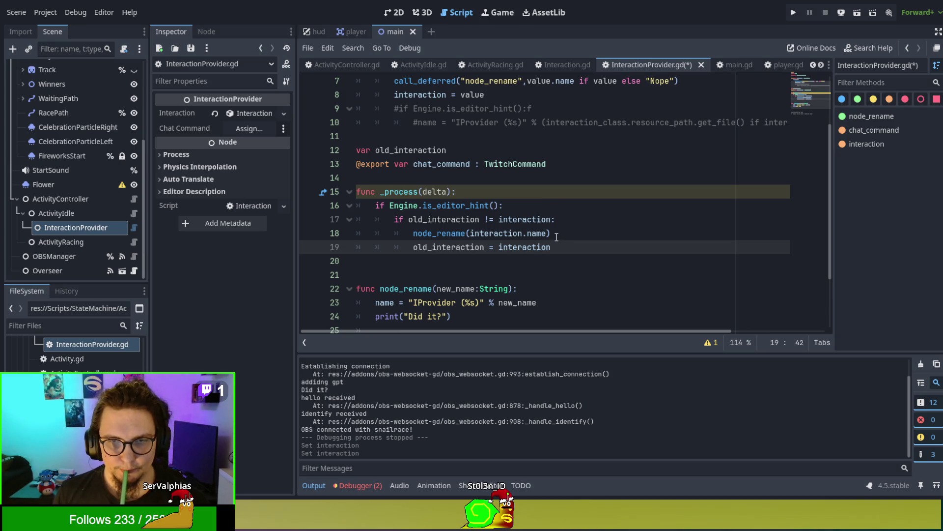
pyautogui.scroll(2, 557, 237)
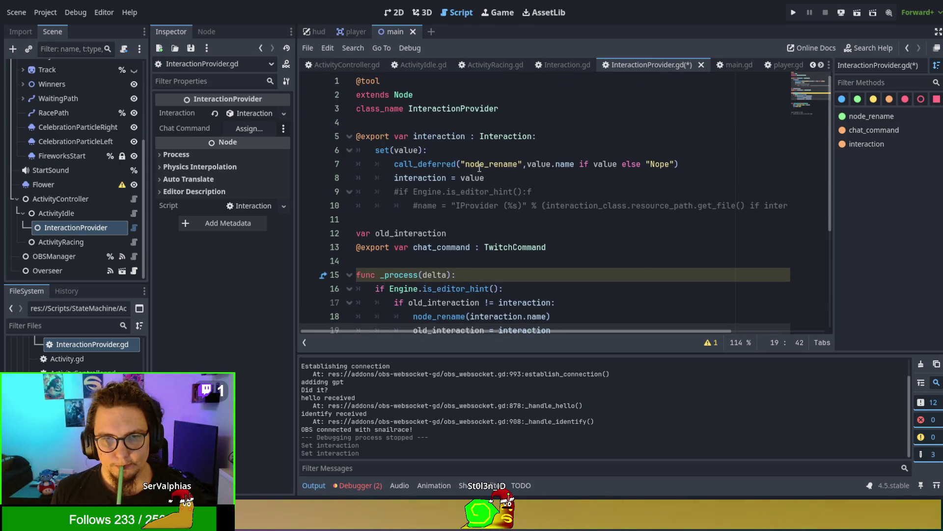
# - Cut the name-or-Nope expression and delete the call_deferred node_rename line from the setter
pyautogui.click(685, 163)
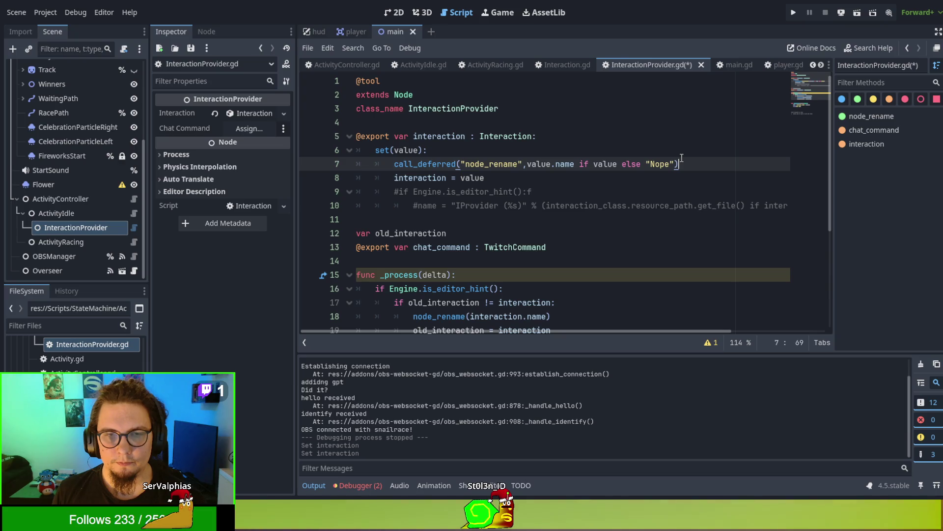
pyautogui.moveTo(682, 158); pyautogui.dragTo(467, 168)
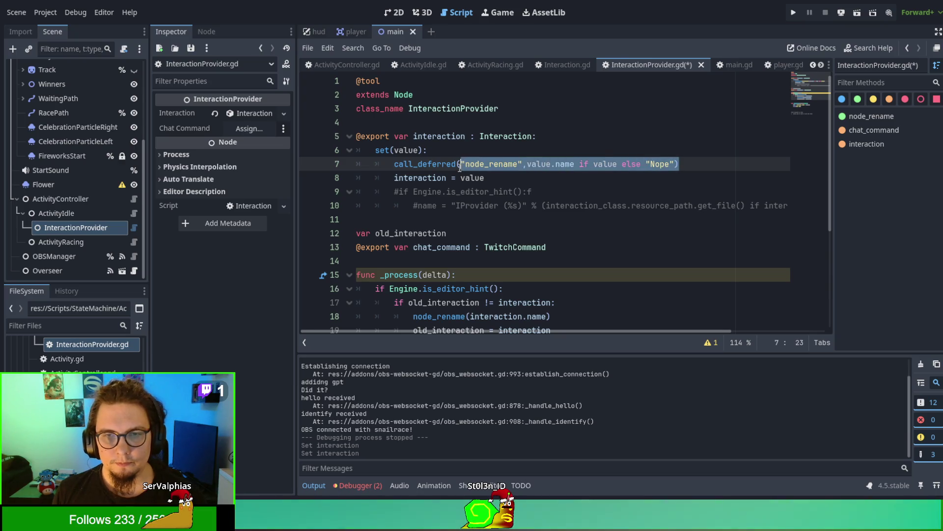
pyautogui.moveTo(527, 163); pyautogui.dragTo(674, 162)
pyautogui.hotkey('ctrl', 'x')
pyautogui.hotkey('ctrl', 'shift', 'k')
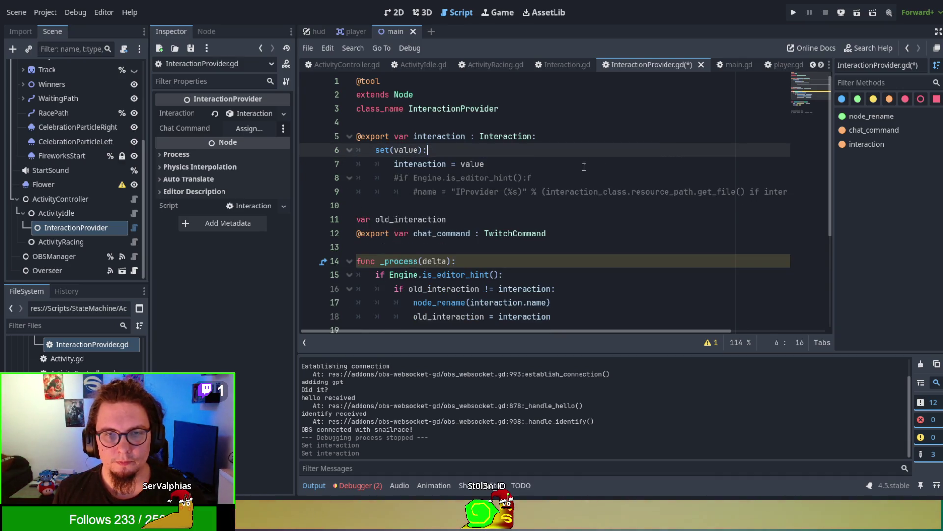
pyautogui.hotkey('ctrl', 'v')
pyautogui.press('Delete')
pyautogui.press('Delete')
pyautogui.press('Delete')
pyautogui.press('BackSpace')
pyautogui.press('BackSpace')
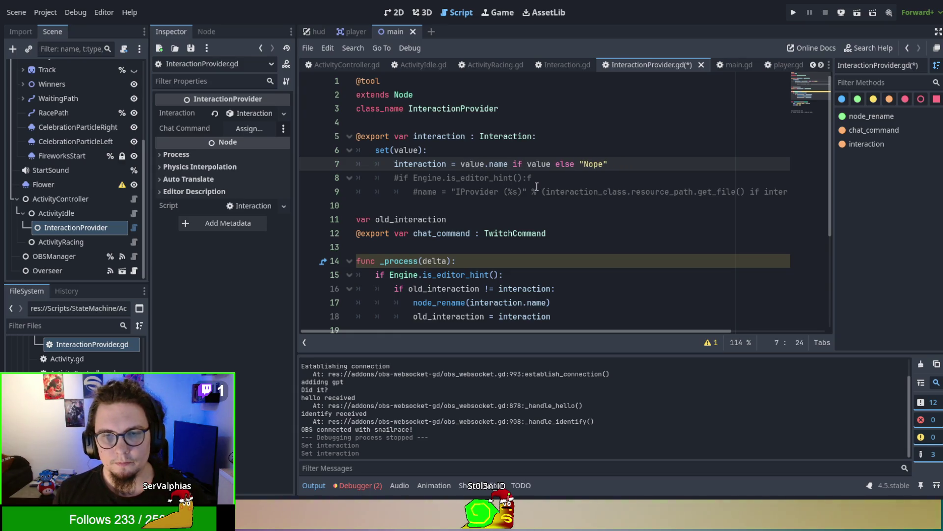
# - Remove the stray 'f' from the editor-hint comment and trim the setter to interaction = value
pyautogui.click(617, 181)
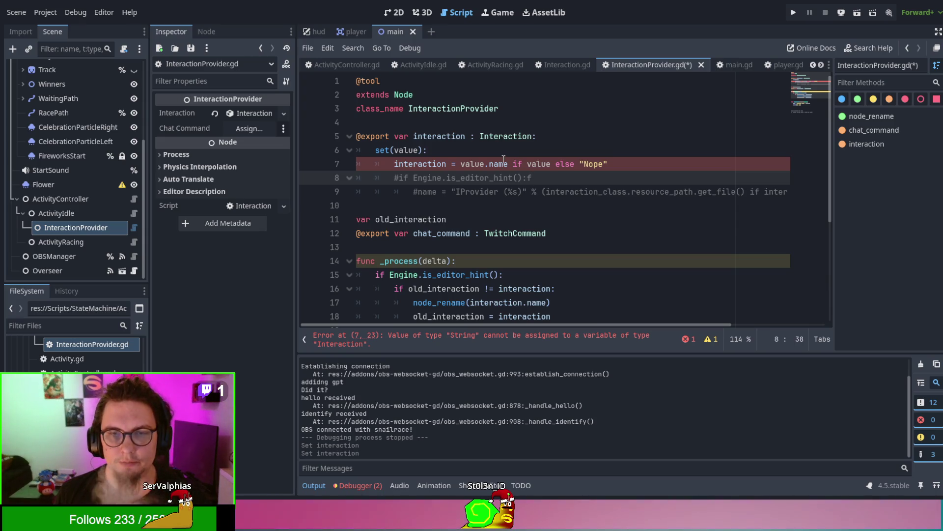
pyautogui.press('BackSpace')
pyautogui.moveTo(485, 164)
pyautogui.mouseDown()
pyautogui.moveTo(644, 156)
pyautogui.moveTo(642, 165)
pyautogui.mouseUp()
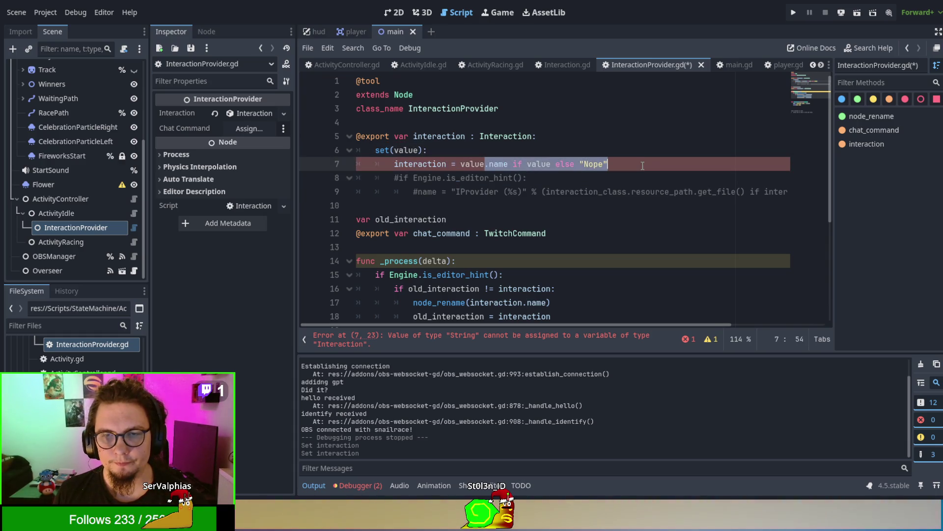
pyautogui.press('BackSpace')
pyautogui.scroll(-2, 541, 219)
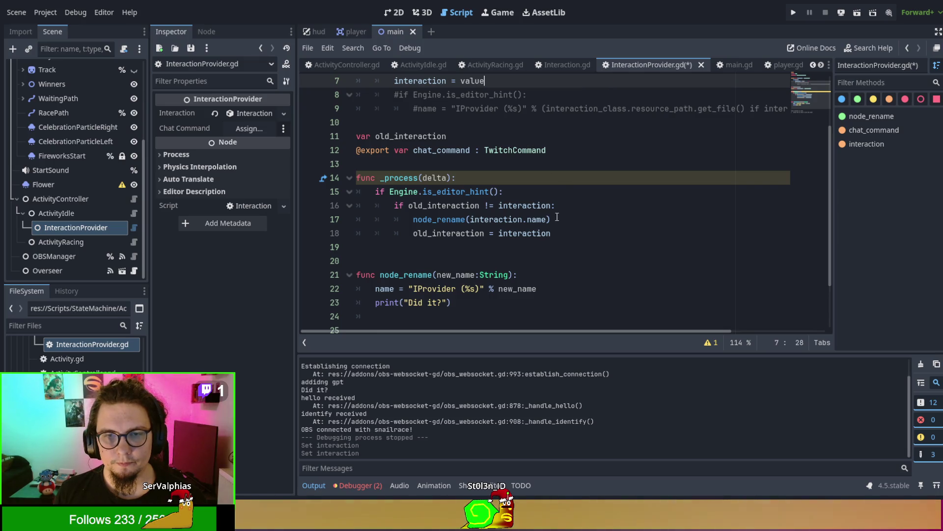
# - Make _process call node_rename(interaction.name if interaction else "Nope")
pyautogui.doubleClick(538, 219)
pyautogui.click(549, 219)
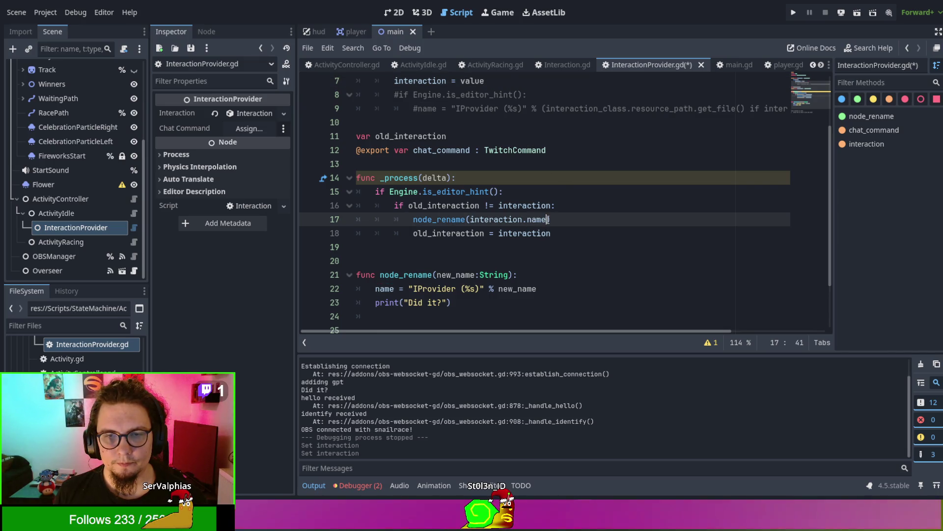
pyautogui.hotkey('ctrl', 'v')
pyautogui.press('Left')
pyautogui.press('BackSpace')
pyautogui.press('BackSpace')
pyautogui.press('BackSpace')
pyautogui.doubleClick(494, 219)
pyautogui.hotkey('ctrl', 'c')
pyautogui.doubleClick(573, 219)
pyautogui.hotkey('ctrl', 'v')
# - Save the script and select the InteractionProvider node in the scene tree
pyautogui.click(580, 192)
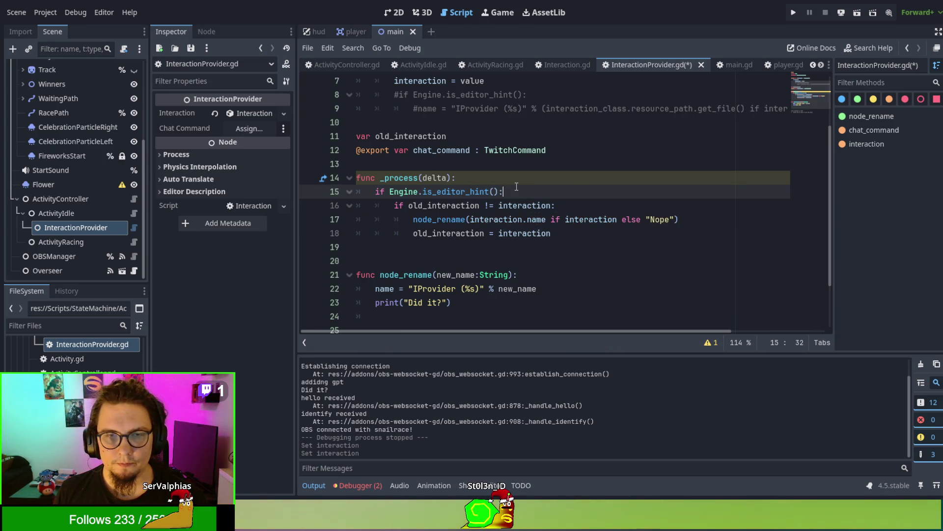
pyautogui.hotkey('ctrl', 's')
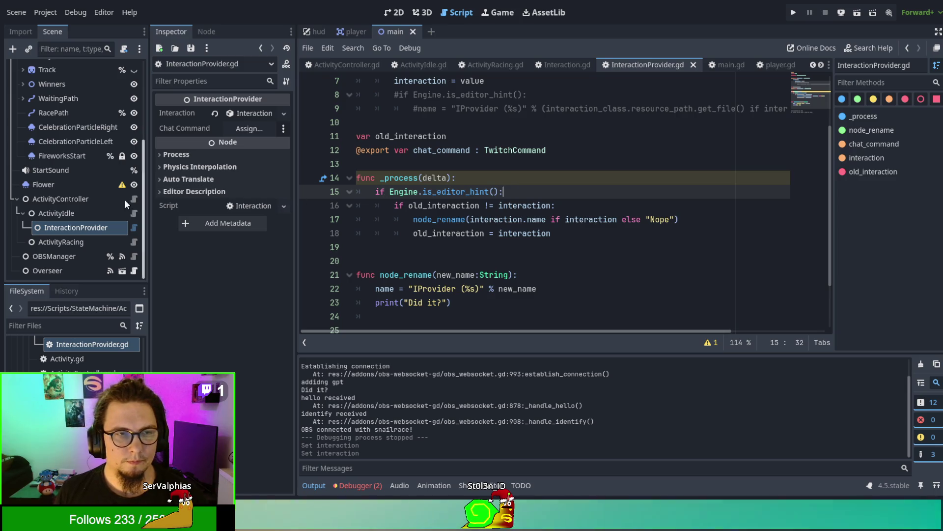
pyautogui.click(85, 224)
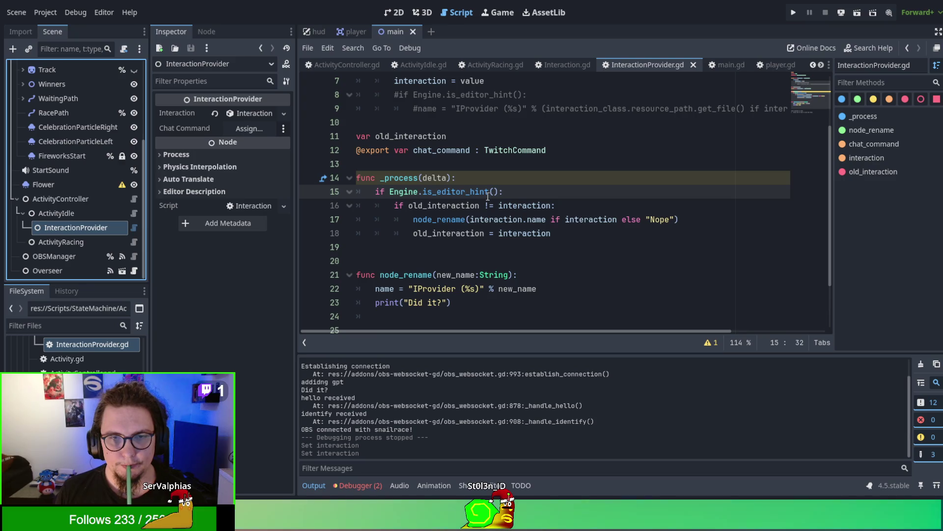
pyautogui.click(444, 247)
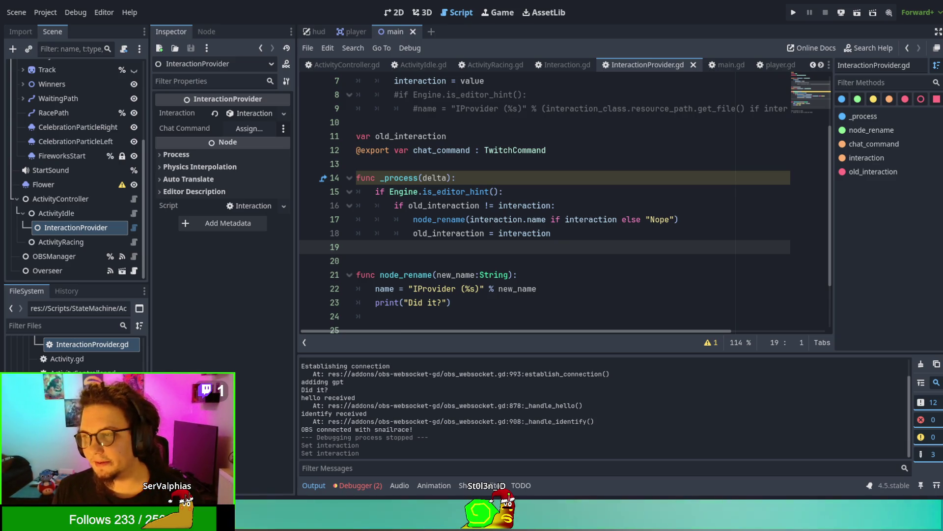
pyautogui.scroll(2, 545, 201)
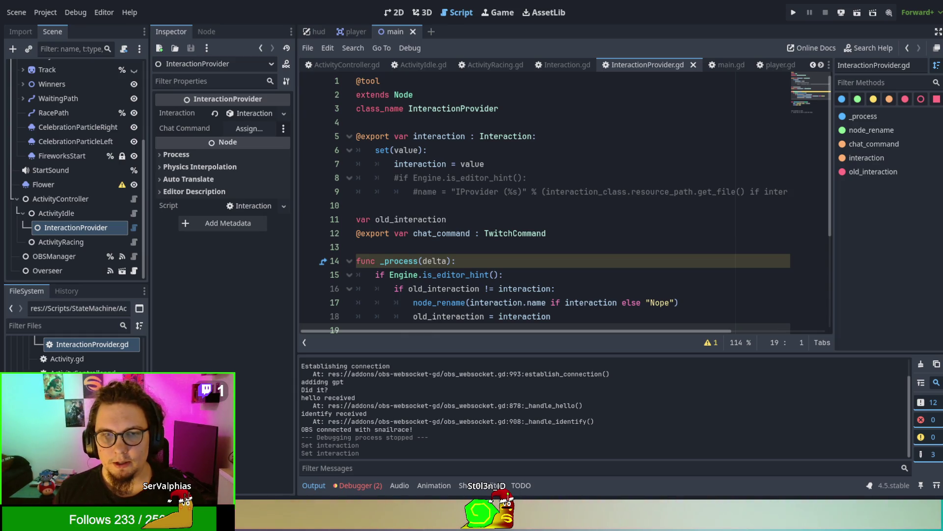
# - Move the class_name line above extends Node
pyautogui.click(516, 108)
pyautogui.hotkey('ctrl', 'x')
pyautogui.click(515, 95)
pyautogui.hotkey('ctrl', 'v')
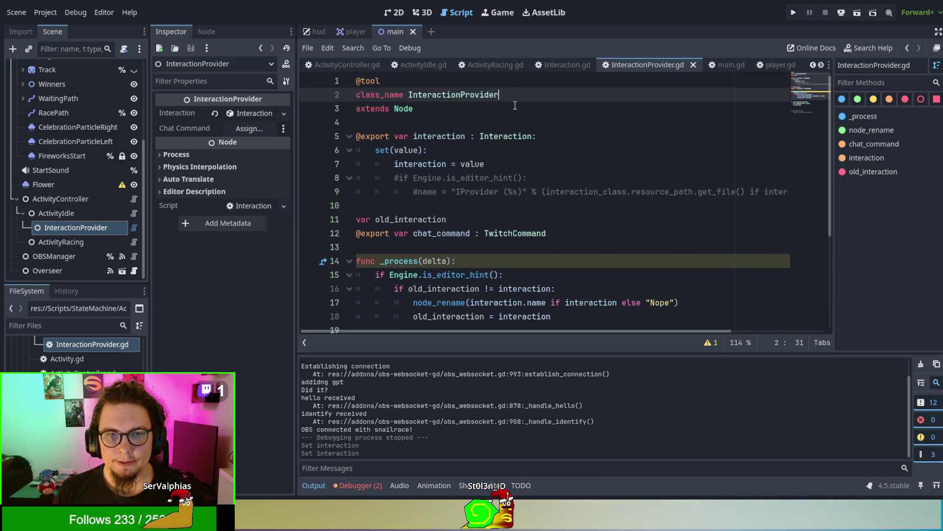
pyautogui.click(521, 125)
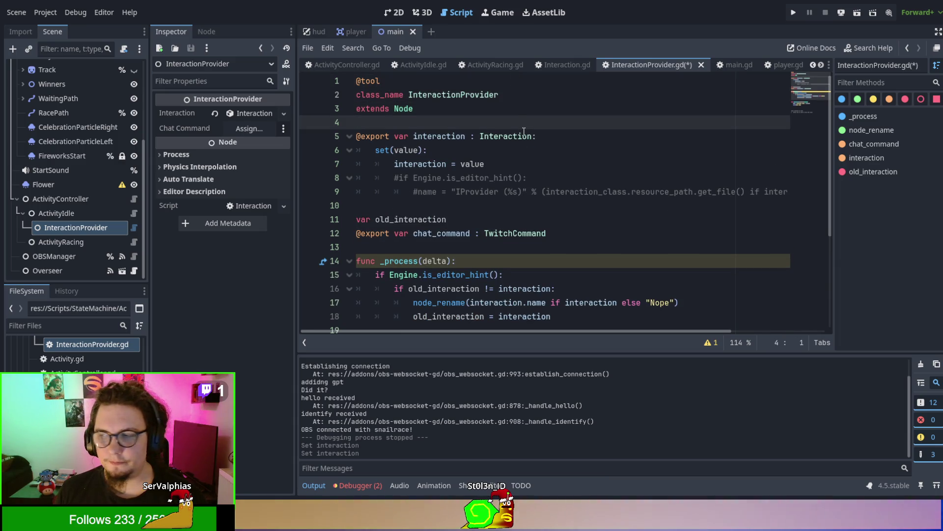
pyautogui.click(523, 136)
pyautogui.doubleClick(414, 156)
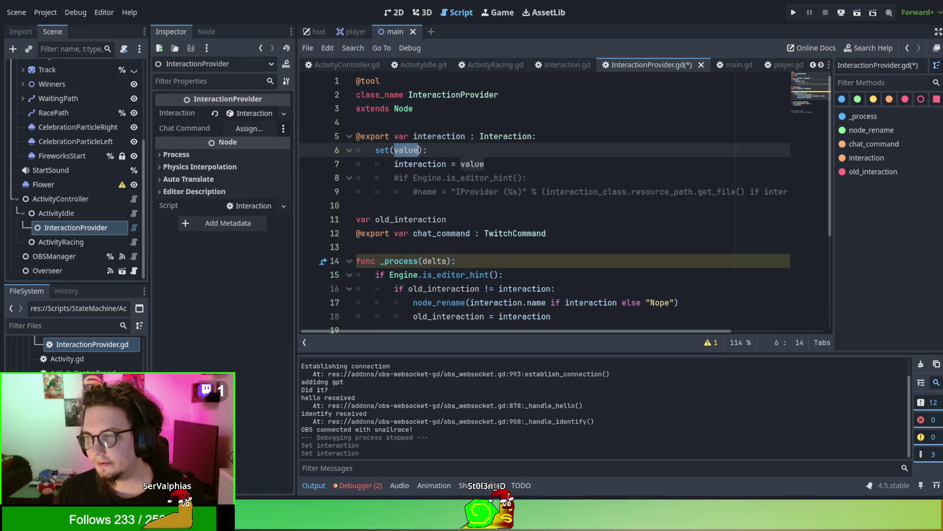
# - Delete the whole _process function
pyautogui.scroll(-3, 498, 226)
pyautogui.scroll(3, 497, 227)
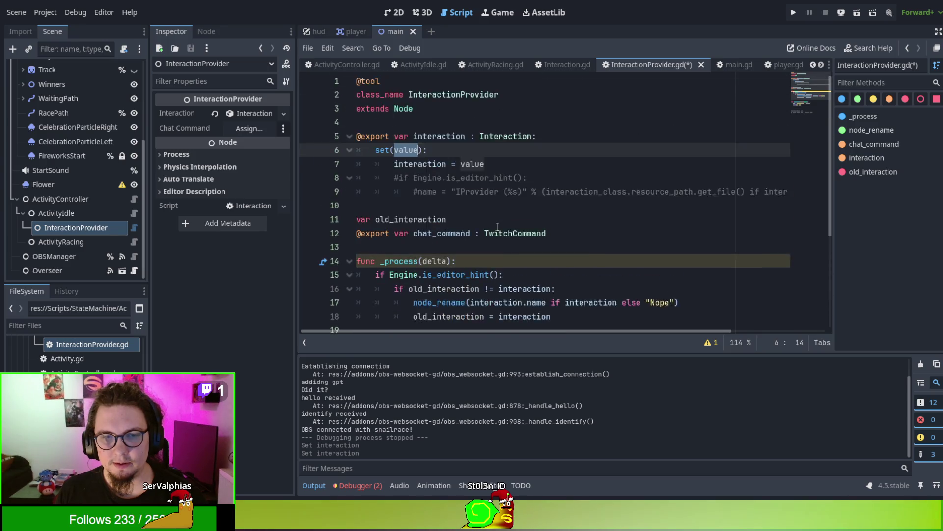
pyautogui.scroll(-2, 467, 216)
pyautogui.moveTo(357, 194)
pyautogui.mouseDown()
pyautogui.moveTo(541, 224)
pyautogui.moveTo(613, 249)
pyautogui.mouseUp()
pyautogui.press('BackSpace')
# - Delete the two commented-out editor-hint lines in the setter
pyautogui.scroll(2, 427, 170)
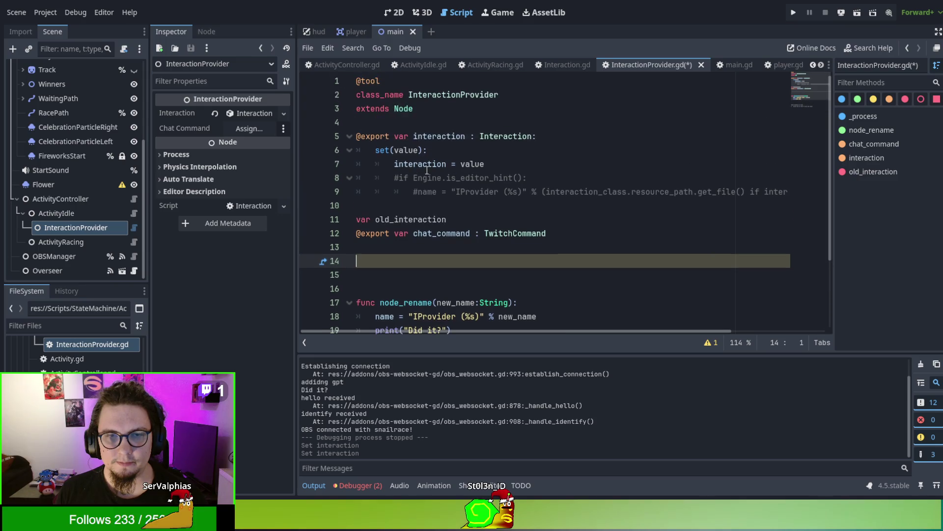
pyautogui.moveTo(394, 178)
pyautogui.mouseDown()
pyautogui.moveTo(827, 182)
pyautogui.moveTo(812, 198)
pyautogui.mouseUp()
pyautogui.press('BackSpace')
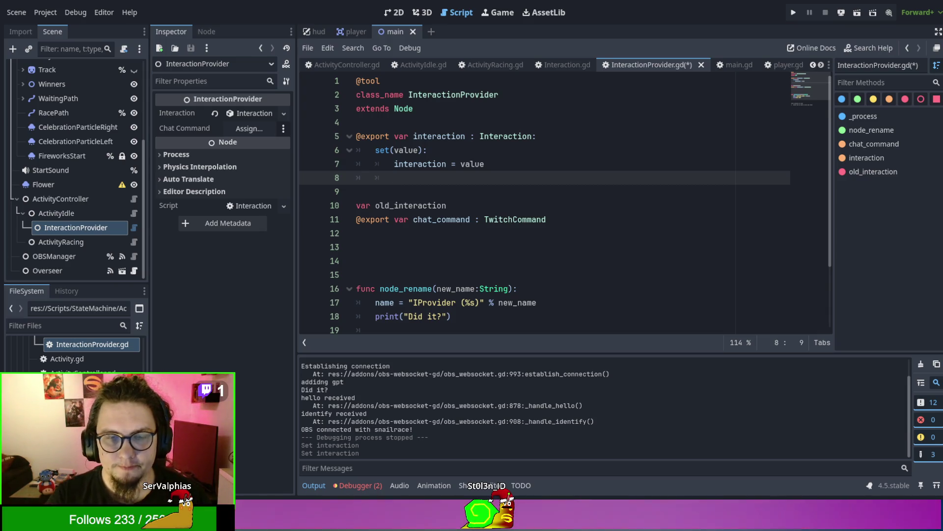
# - Write changed.emit() in the interaction setter
pyautogui.write('changed(')
pyautogui.press('BackSpace')
pyautogui.write('.emit()')
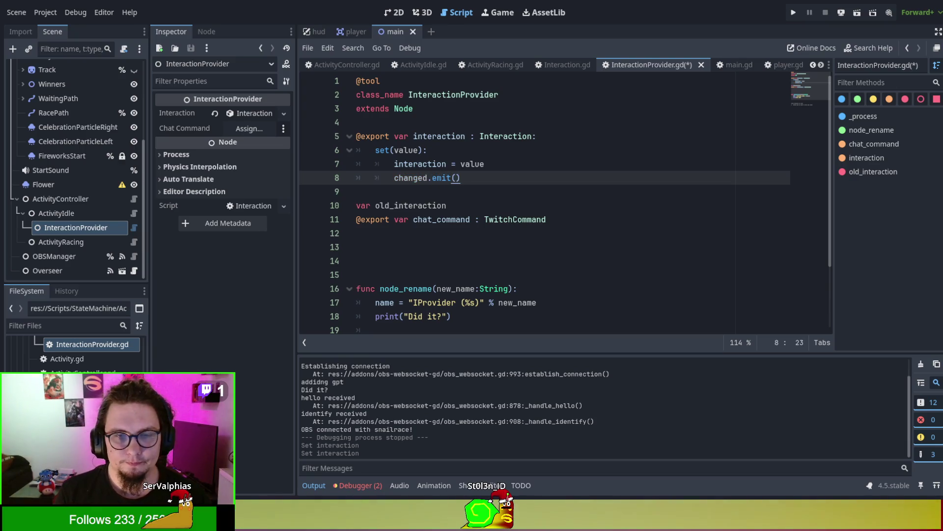
pyautogui.scroll(-2, 427, 275)
pyautogui.scroll(2, 427, 275)
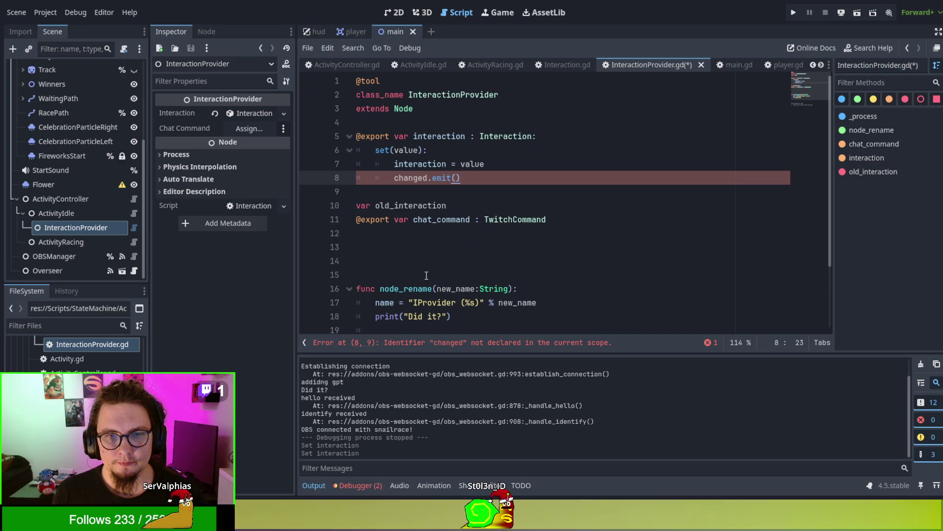
# - Add a node_rename(value) call on a new line after interaction = value
pyautogui.click(421, 287)
pyautogui.click(502, 161)
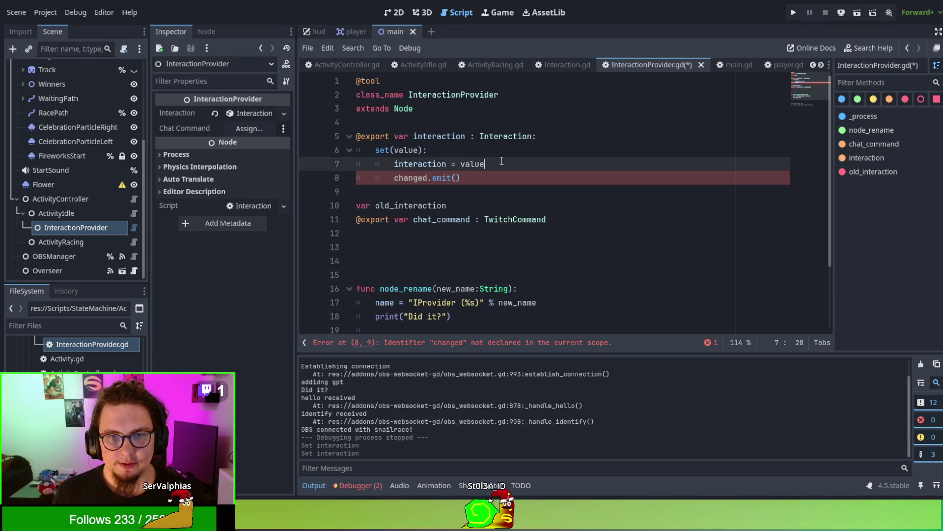
pyautogui.press('Return')
pyautogui.write('node_rename')
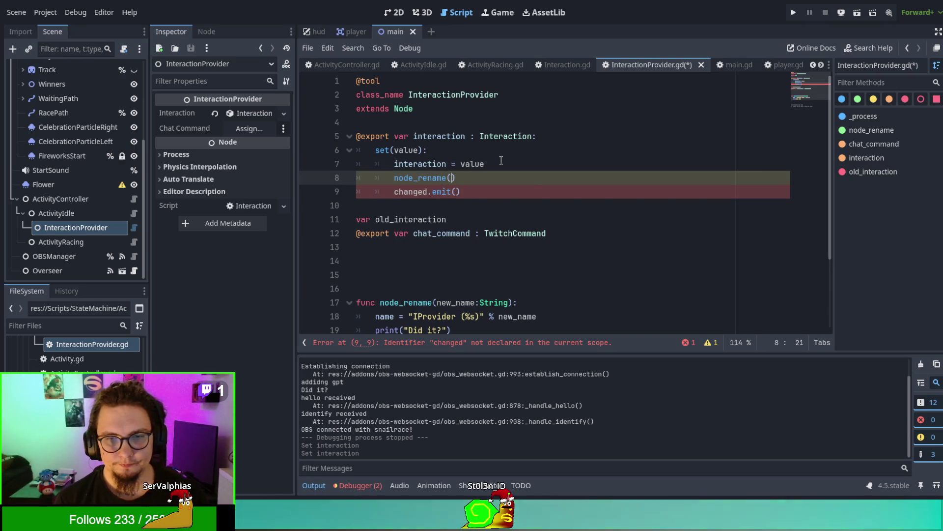
pyautogui.write('(')
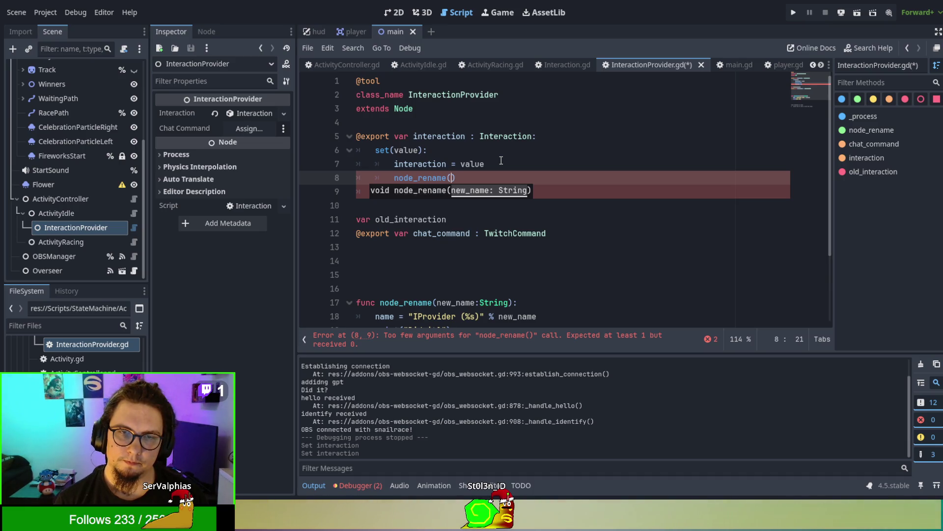
pyautogui.write('value')
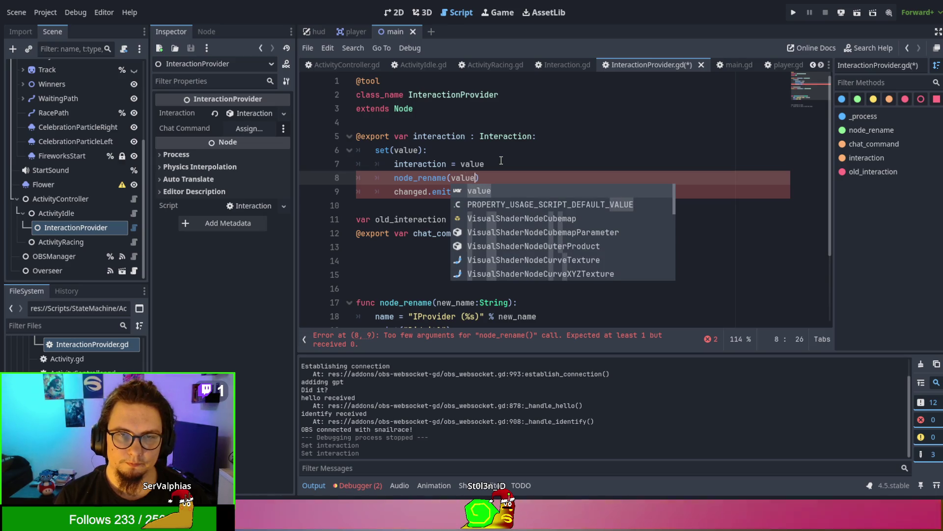
pyautogui.press('Return')
pyautogui.click(499, 150)
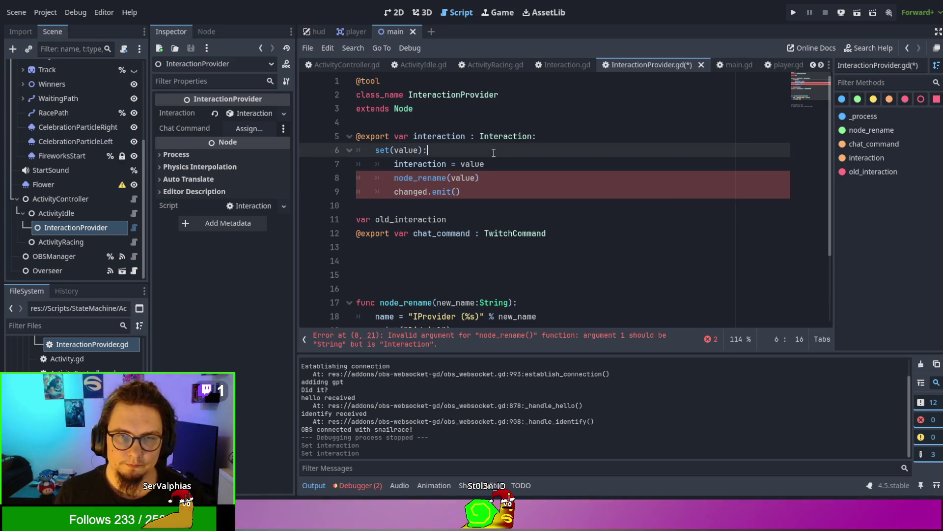
# - Change the node_rename argument to value.name if value else "Nope"
pyautogui.doubleClick(494, 303)
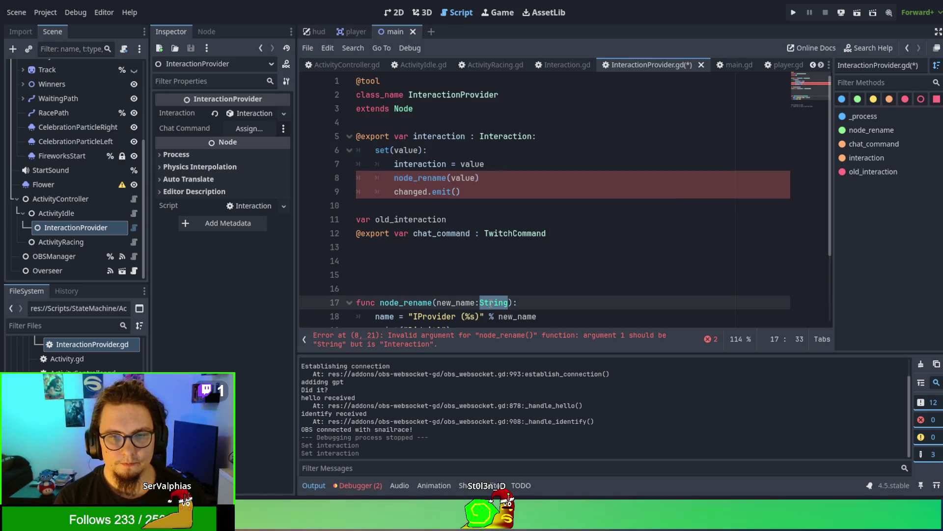
pyautogui.scroll(-2, 519, 215)
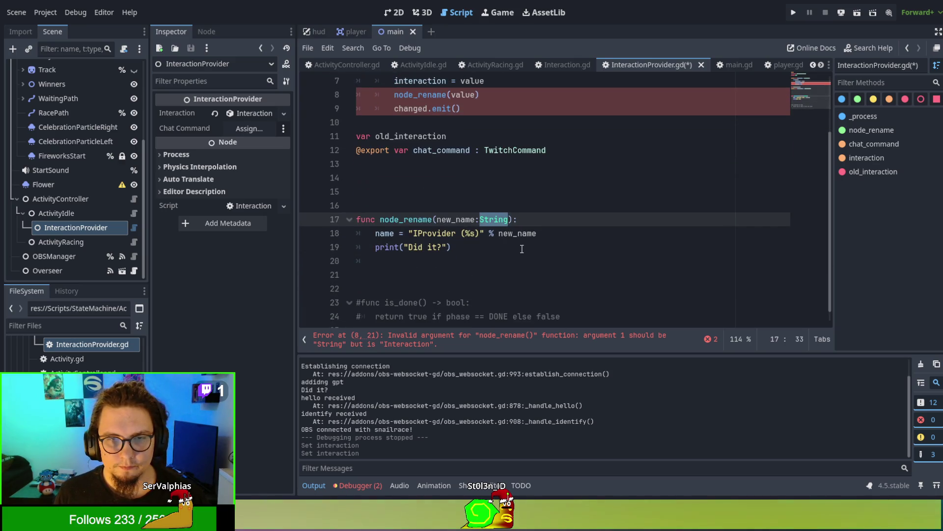
pyautogui.scroll(1, 533, 237)
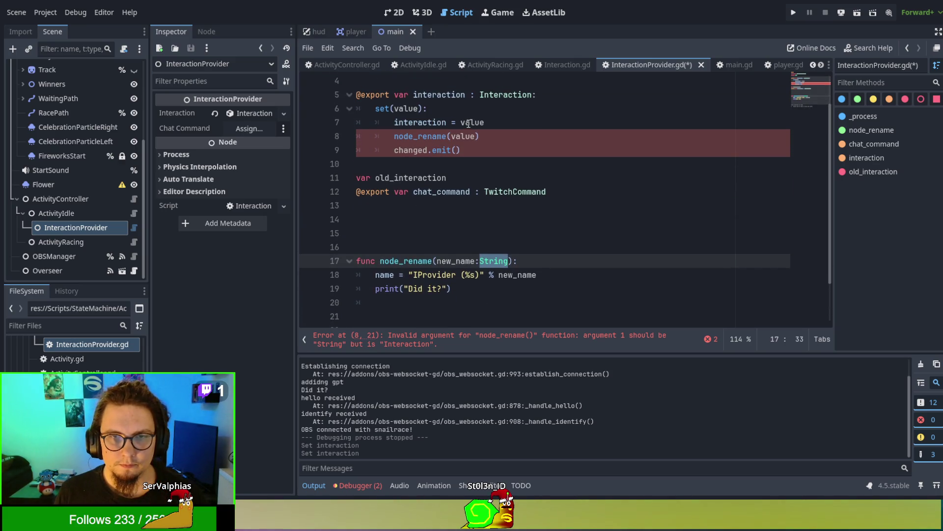
pyautogui.click(477, 137)
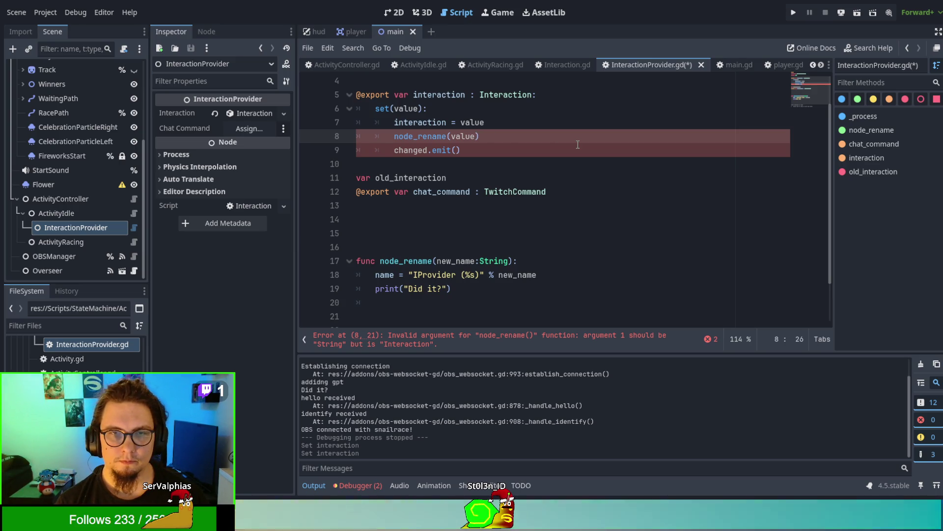
pyautogui.press('BackSpace')
pyautogui.press('BackSpace')
pyautogui.press('BackSpace')
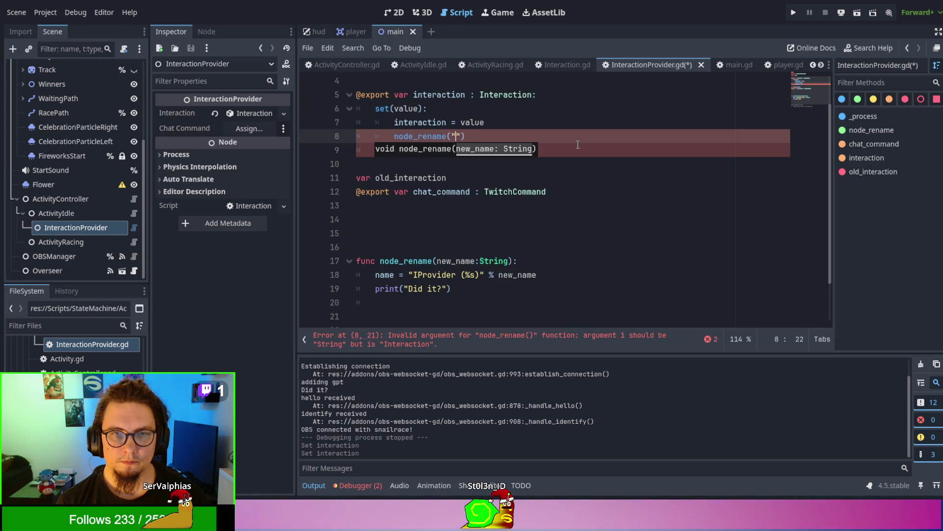
pyautogui.write('value.name')
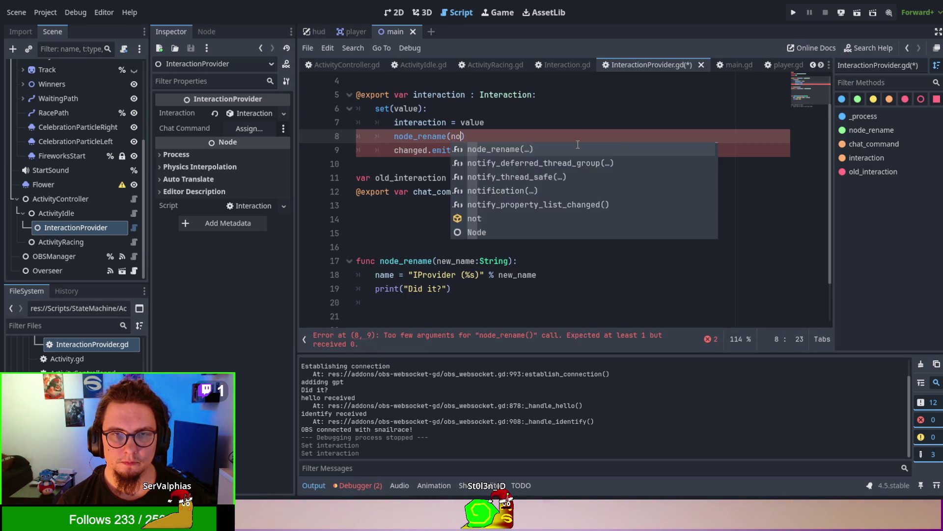
pyautogui.write(' if value ')
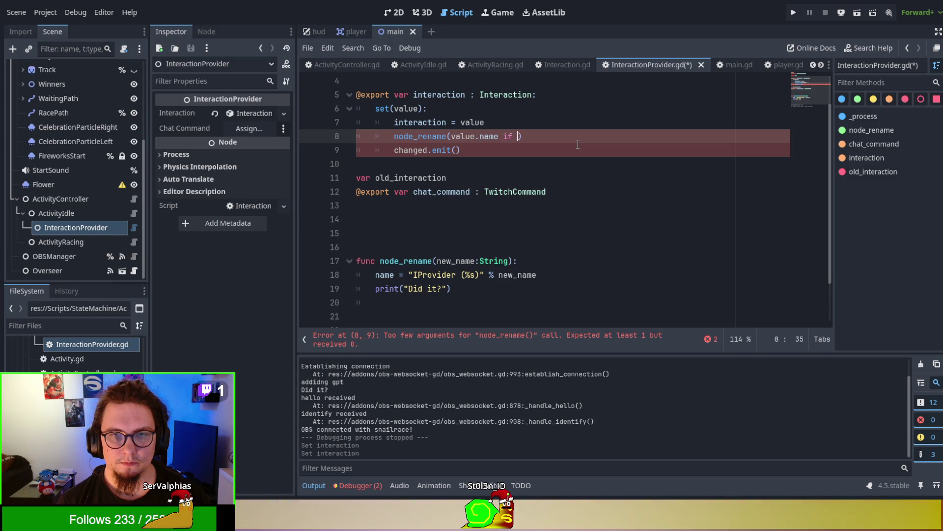
pyautogui.write('else ')
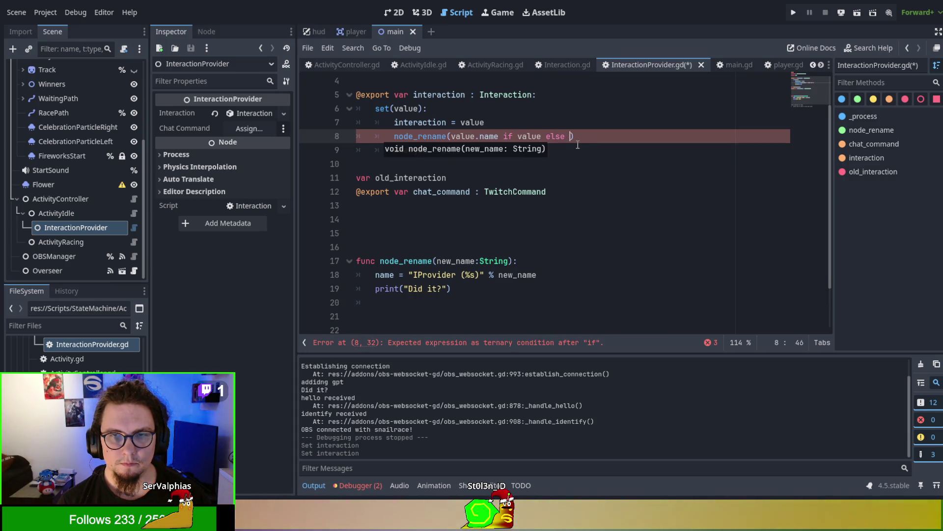
pyautogui.write(':')
pyautogui.press('Escape')
pyautogui.press('BackSpace')
pyautogui.write('"Nope')
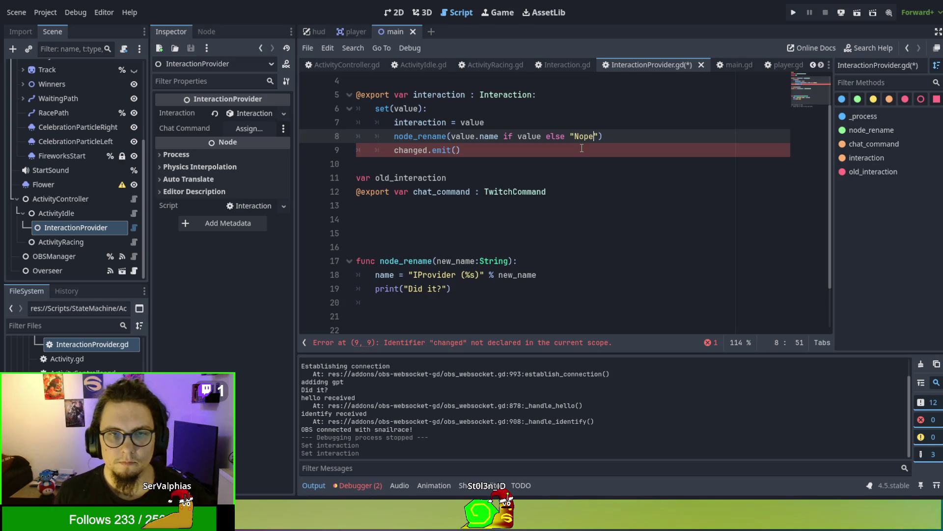
pyautogui.press('Down')
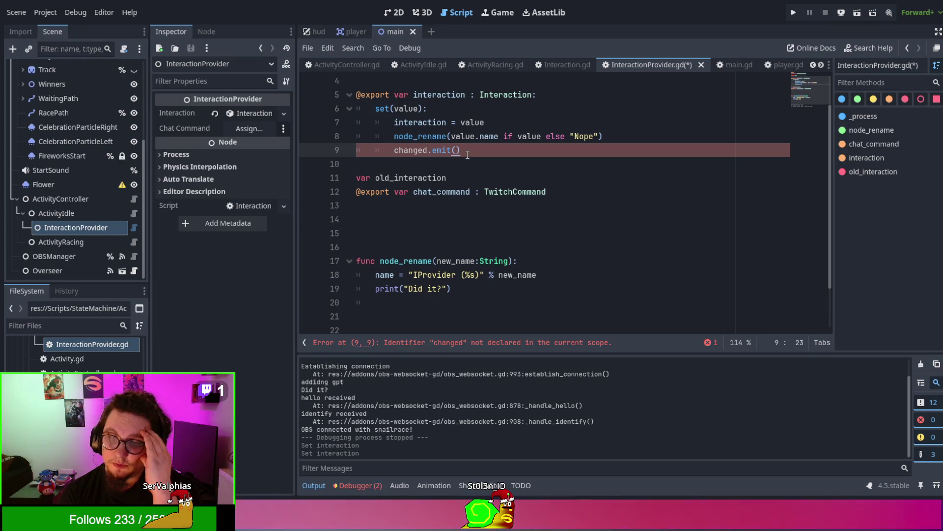
pyautogui.scroll(2, 467, 154)
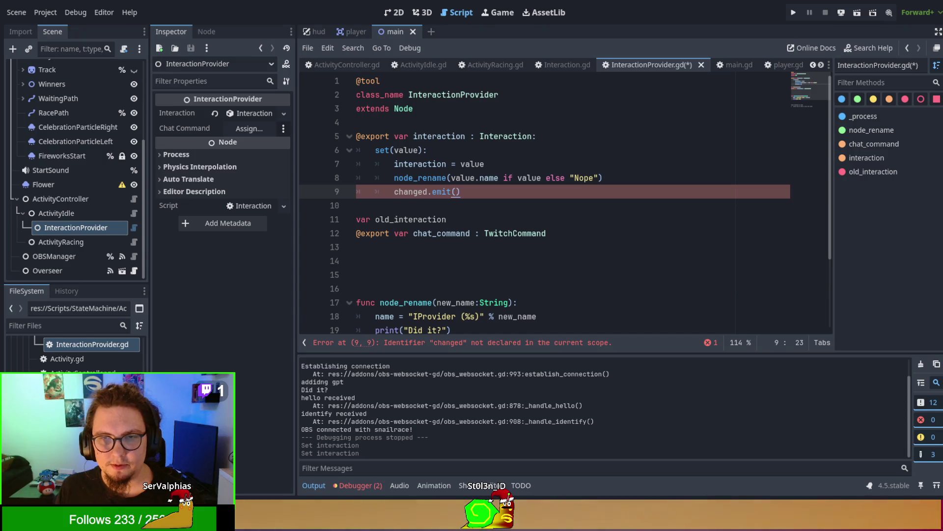
# - Replace changed.emit() with the pasted if resource != null connect block and drop the standalone node_rename line
pyautogui.tripleClick(631, 191)
pyautogui.write('if resource != null: \t\t\tresource.changed.connect(_on_resource_changed)')
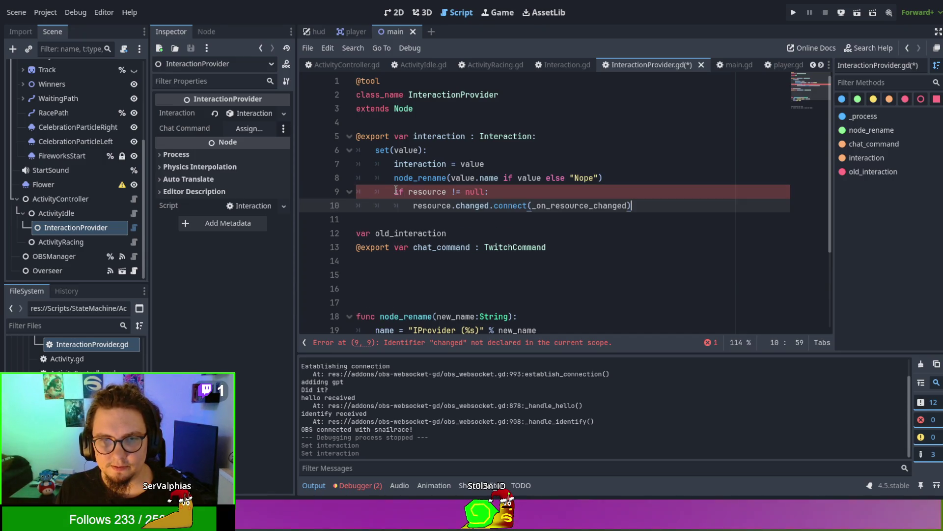
pyautogui.click(499, 178)
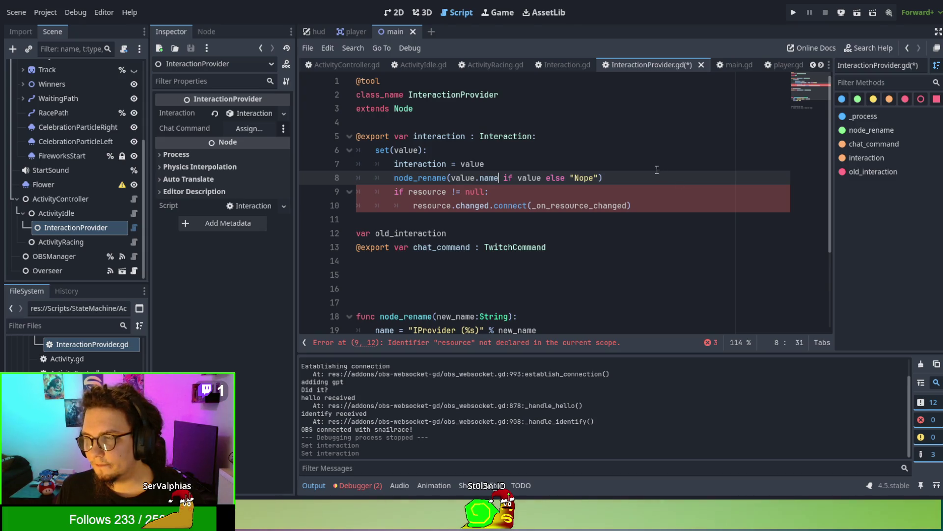
pyautogui.click(624, 153)
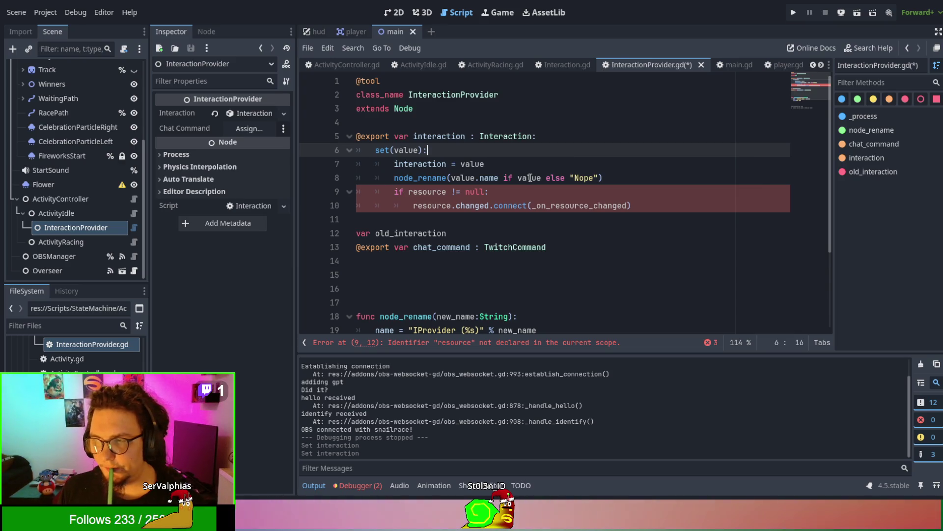
pyautogui.moveTo(605, 178); pyautogui.dragTo(609, 169)
pyautogui.hotkey('ctrl', 'c')
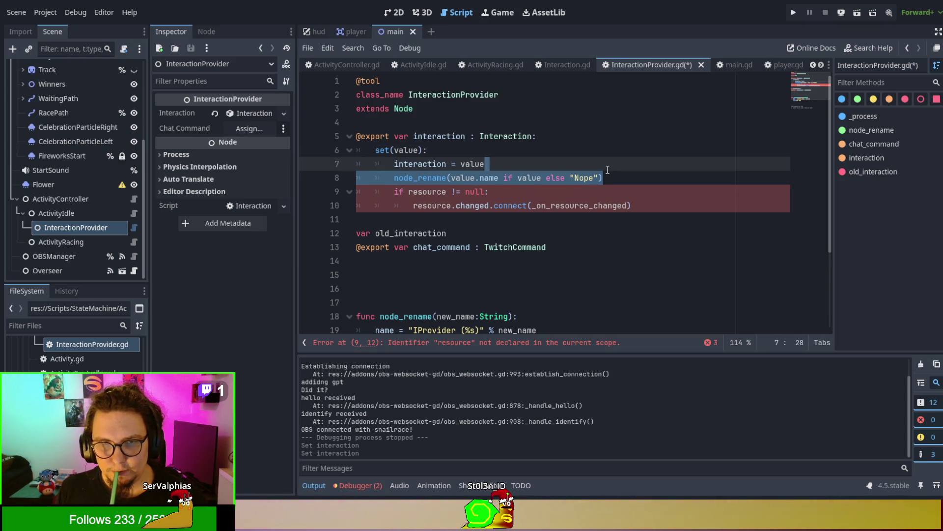
pyautogui.press('BackSpace')
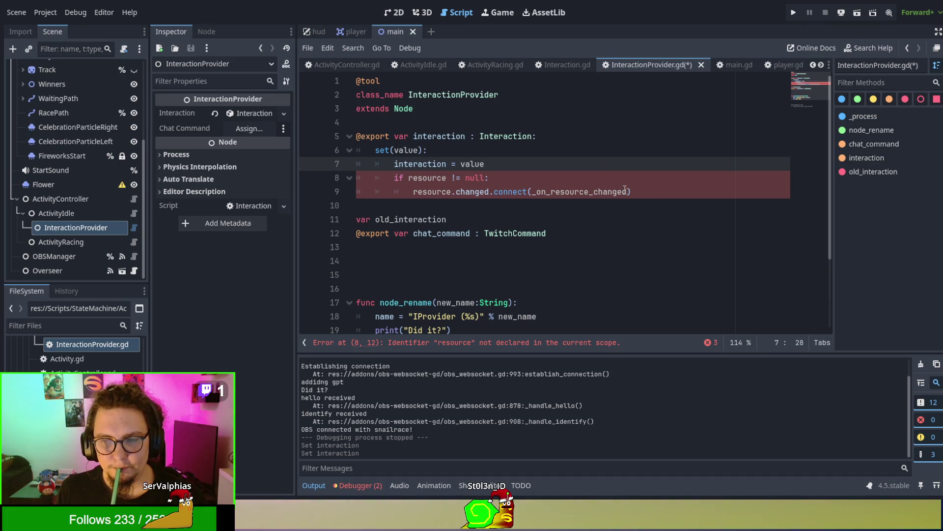
# - Put the node_rename call inside connect() in place of _on_resource_changed
pyautogui.doubleClick(629, 192)
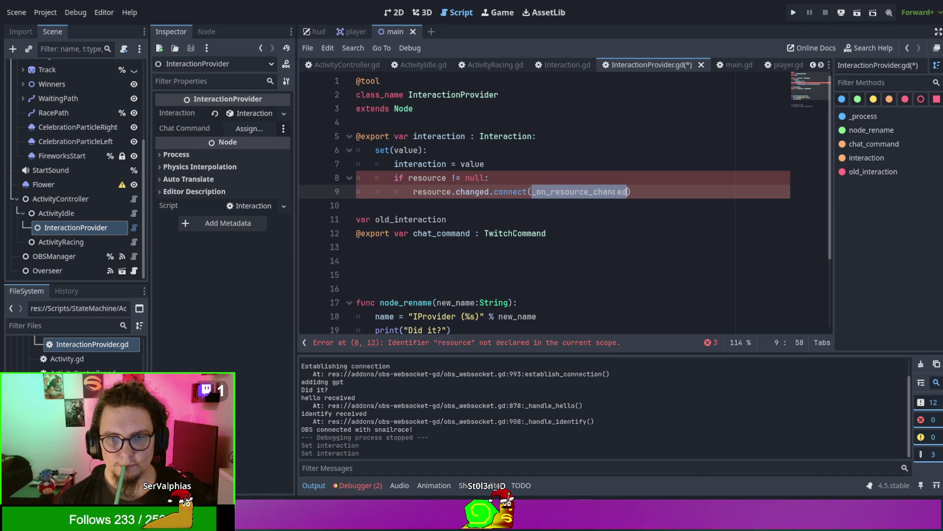
pyautogui.hotkey('ctrl', 'v')
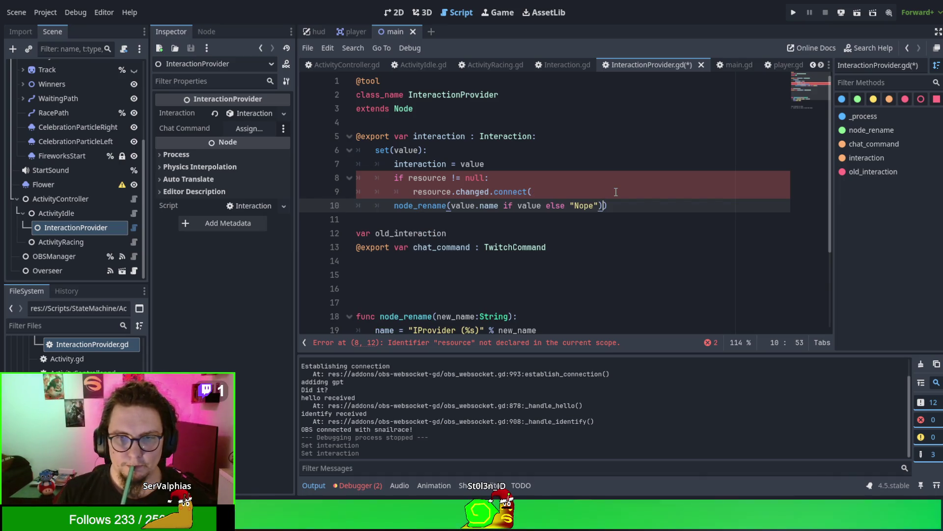
pyautogui.moveTo(395, 206); pyautogui.dragTo(503, 182)
pyautogui.click(666, 191)
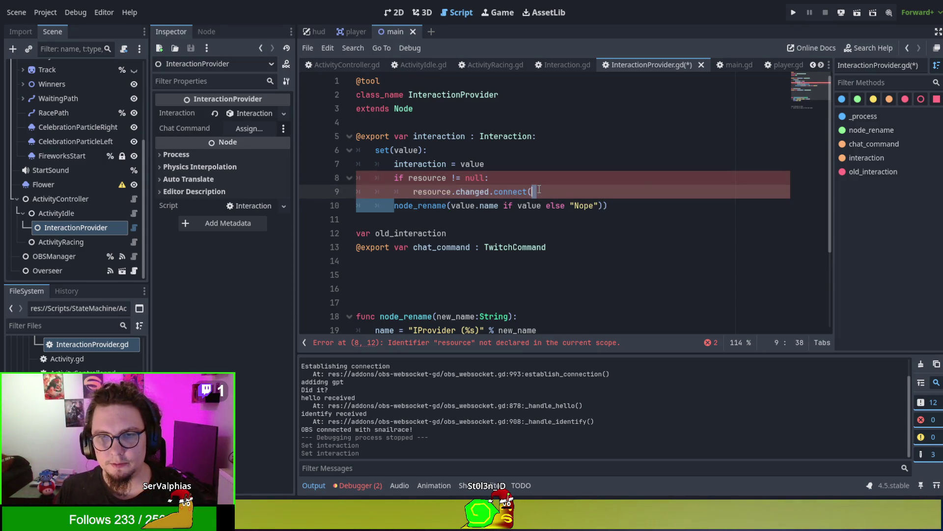
pyautogui.press('Delete')
pyautogui.press('Delete')
pyautogui.press('Delete')
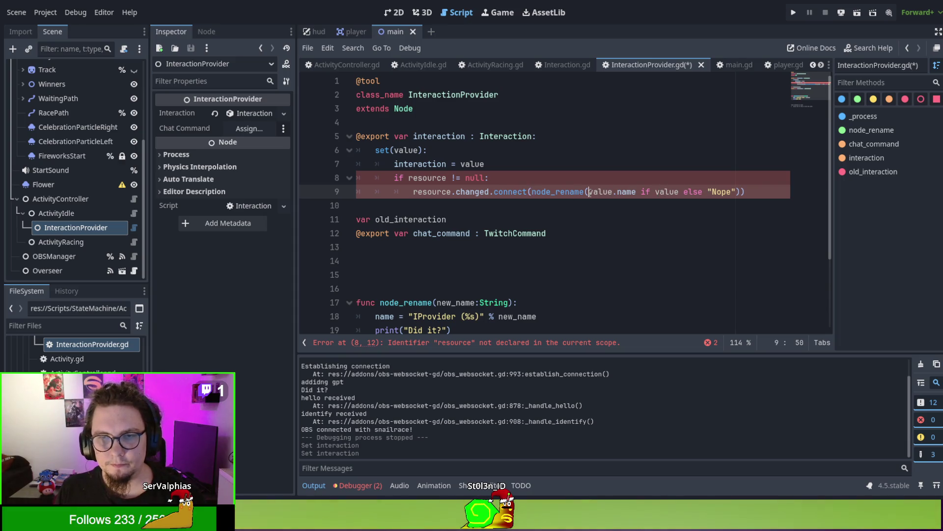
# - Fix the connect() arguments with a comma after node_rename and remove the stray backslash
pyautogui.click(589, 192)
pyautogui.press('BackSpace')
pyautogui.write(',')
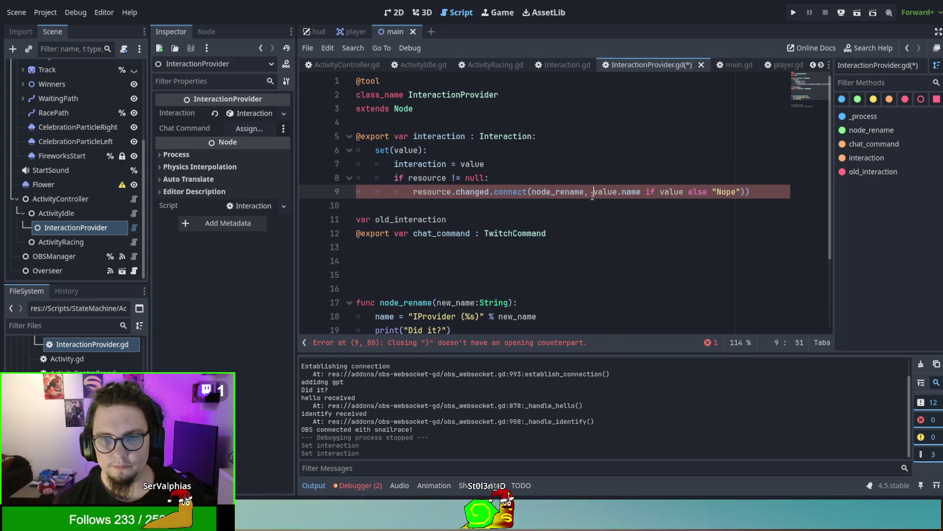
pyautogui.press('Down')
pyautogui.press('Up')
pyautogui.press('End')
pyautogui.press('Left')
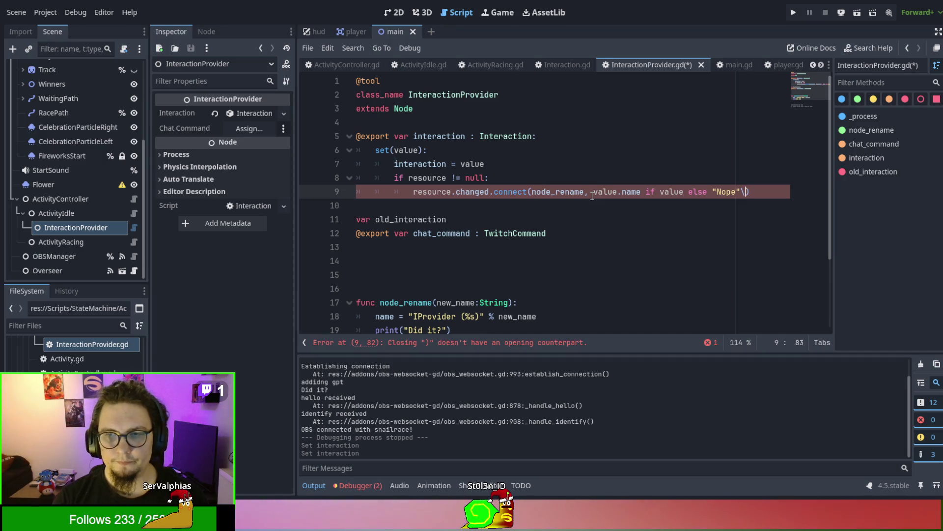
pyautogui.press('BackSpace')
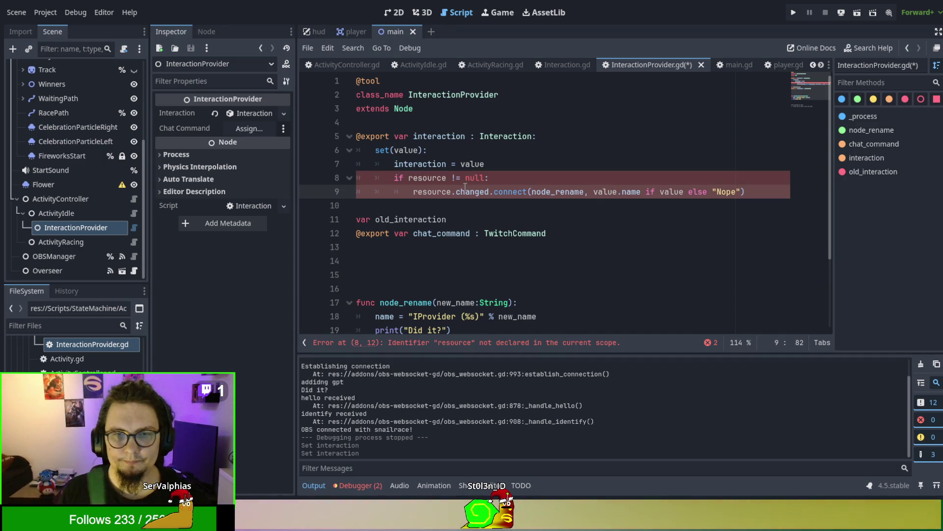
pyautogui.click(520, 173)
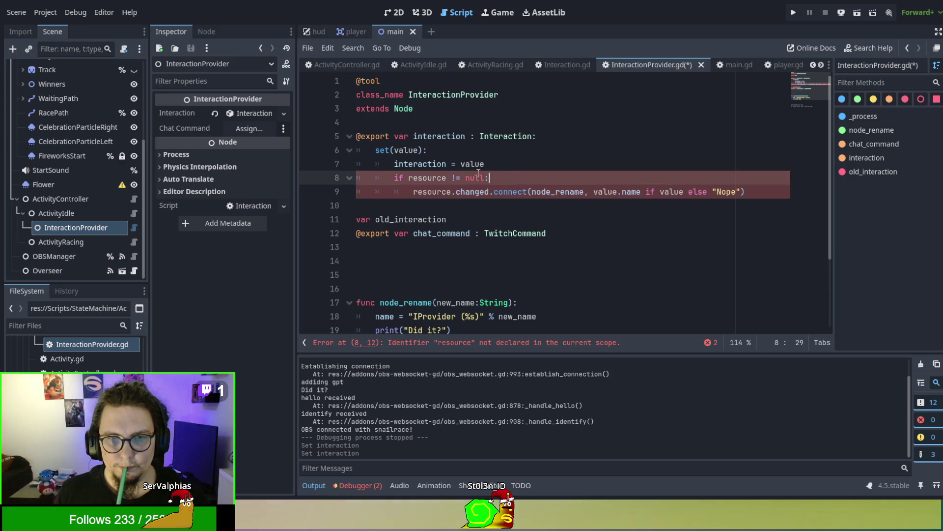
# - Replace resource with interaction in the null check and the connect line
pyautogui.doubleClick(438, 136)
pyautogui.hotkey('ctrl', 'c')
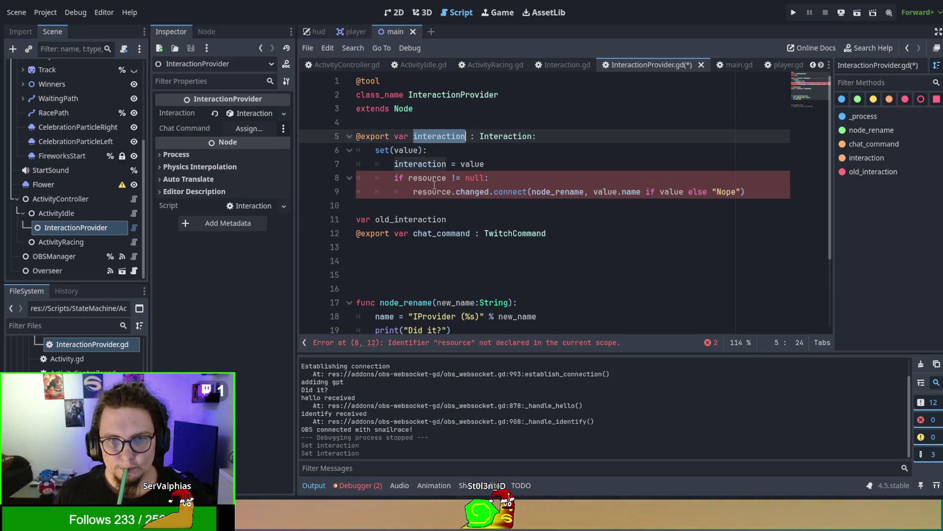
pyautogui.doubleClick(433, 177)
pyautogui.hotkey('ctrl', 'v')
pyautogui.click(562, 151)
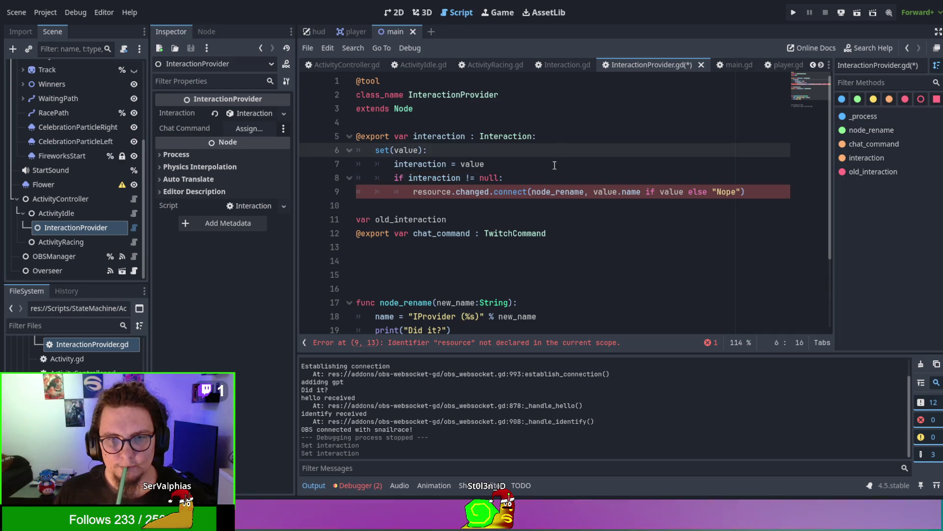
pyautogui.doubleClick(433, 191)
pyautogui.hotkey('ctrl', 'v')
pyautogui.click(565, 170)
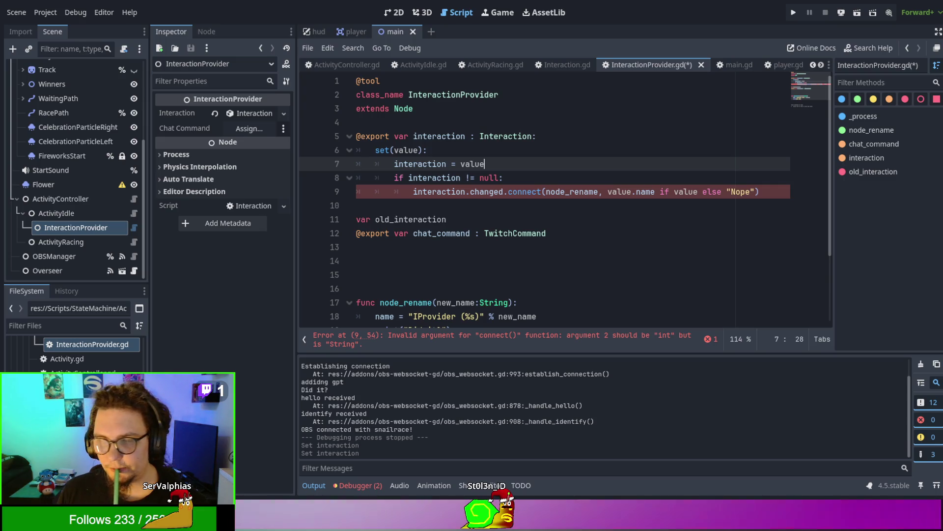
# - Remove the extra arguments so connect() receives only node_rename
pyautogui.moveTo(546, 193); pyautogui.dragTo(756, 196)
pyautogui.press('BackSpace')
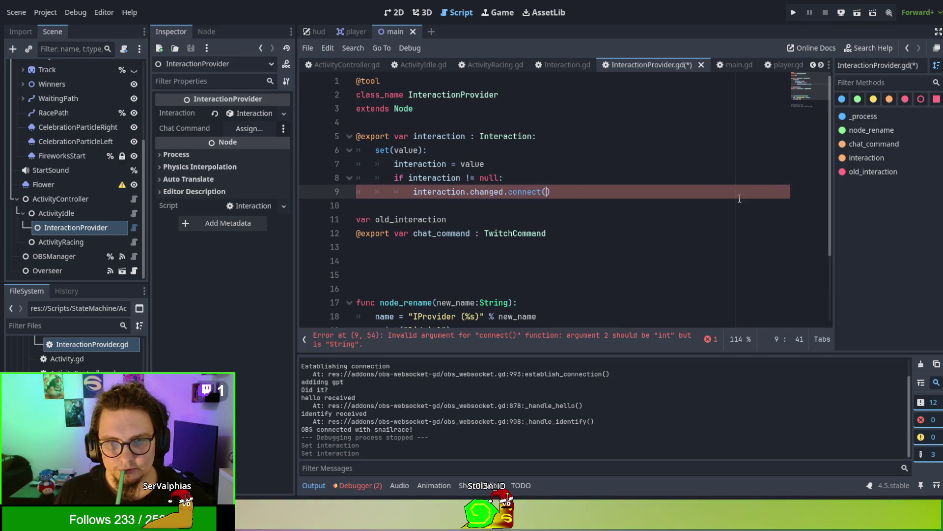
pyautogui.hotkey('ctrl', 'z')
pyautogui.click(624, 204)
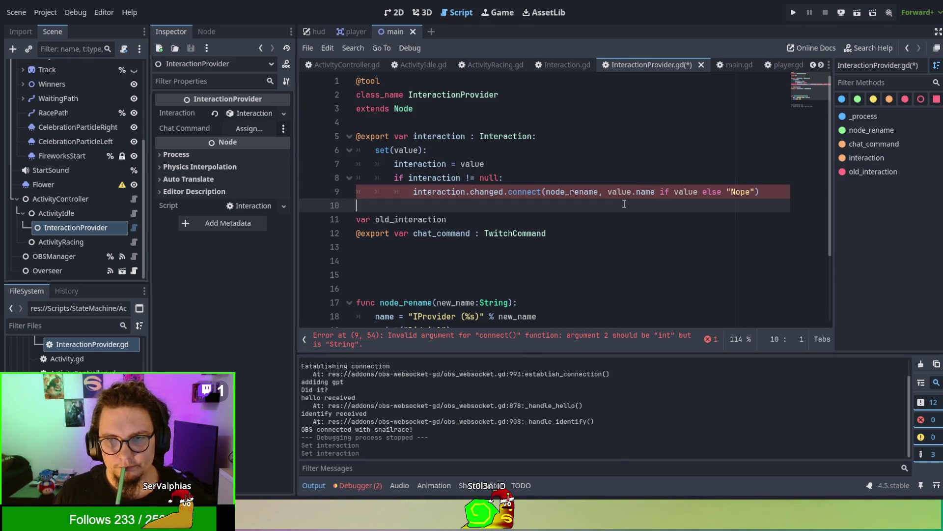
pyautogui.moveTo(605, 193)
pyautogui.mouseDown()
pyautogui.moveTo(749, 176)
pyautogui.moveTo(755, 188)
pyautogui.mouseUp()
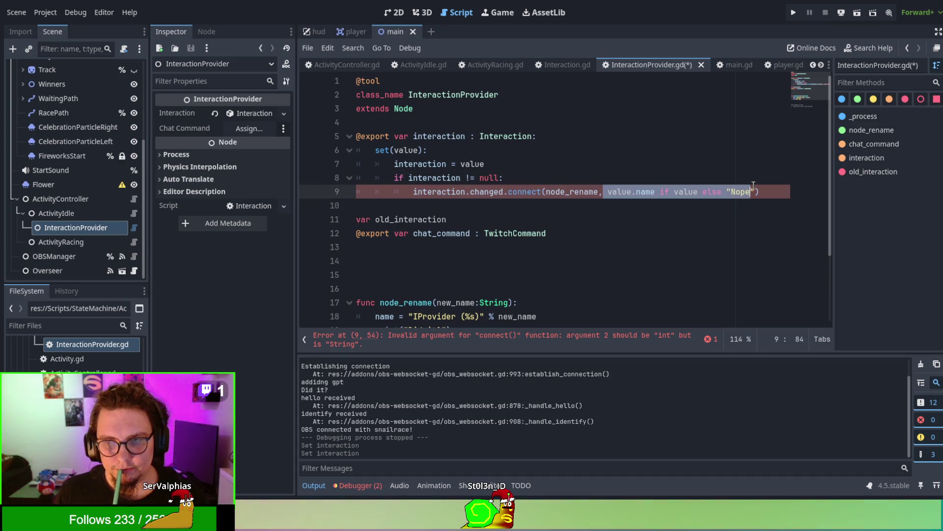
pyautogui.press('BackSpace')
pyautogui.press('BackSpace')
pyautogui.scroll(-3, 442, 232)
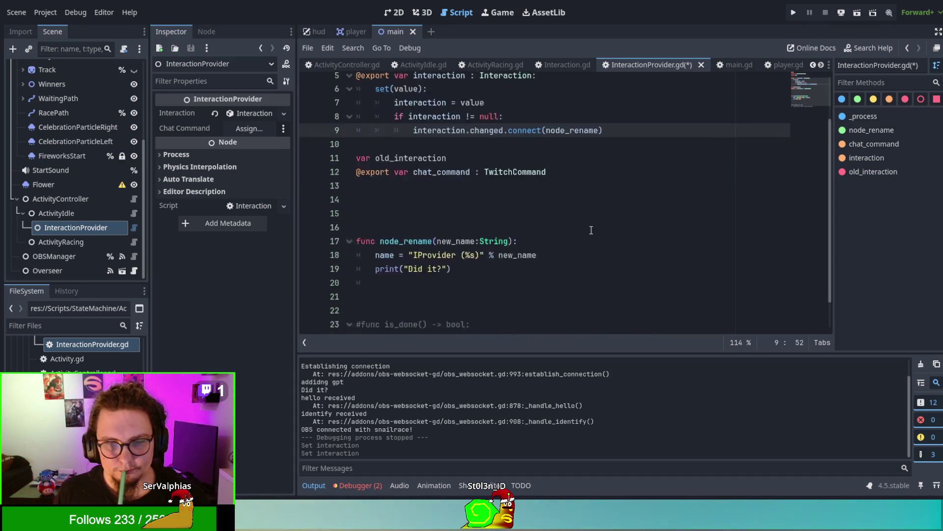
# - Drop node_rename's new_name:String parameter and paste the name-or-Nope expression into the name assignment
pyautogui.moveTo(441, 205); pyautogui.dragTo(508, 206)
pyautogui.press('BackSpace')
pyautogui.press('BackSpace')
pyautogui.doubleClick(517, 219)
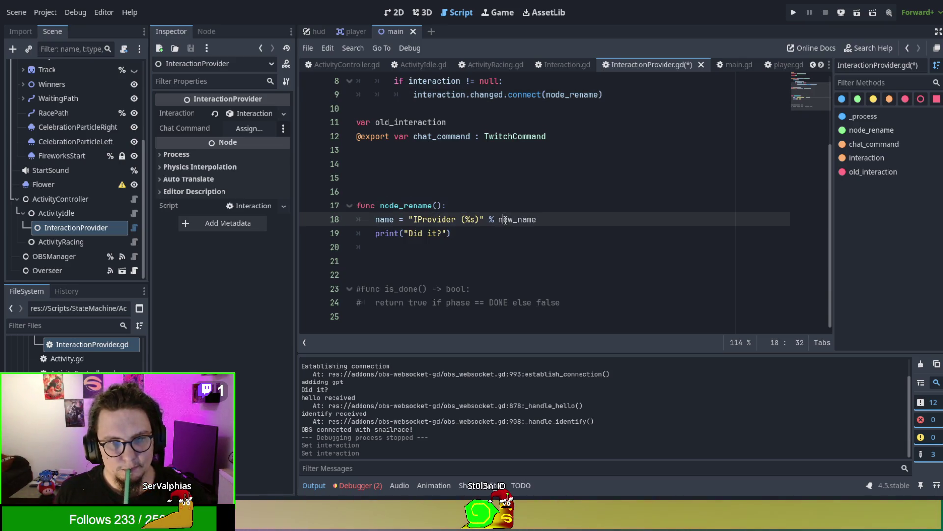
pyautogui.hotkey('ctrl', 'v')
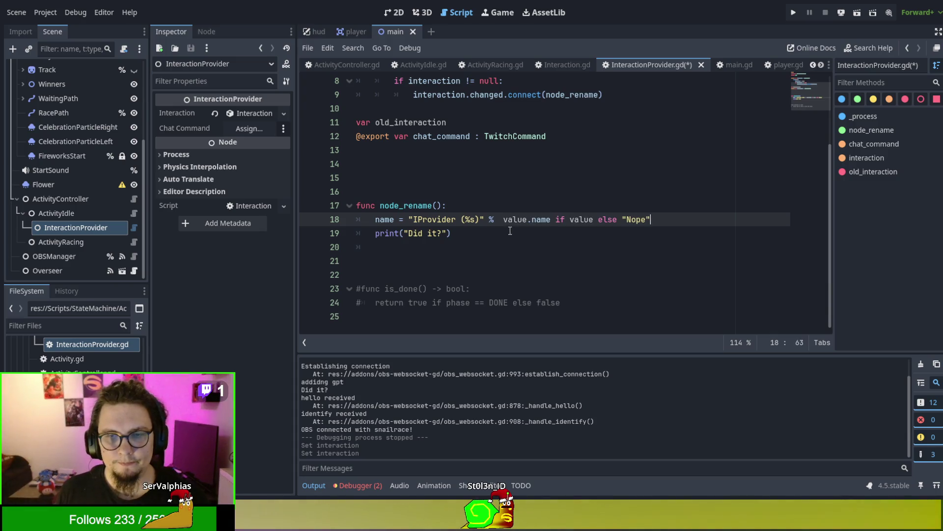
pyautogui.doubleClick(509, 225)
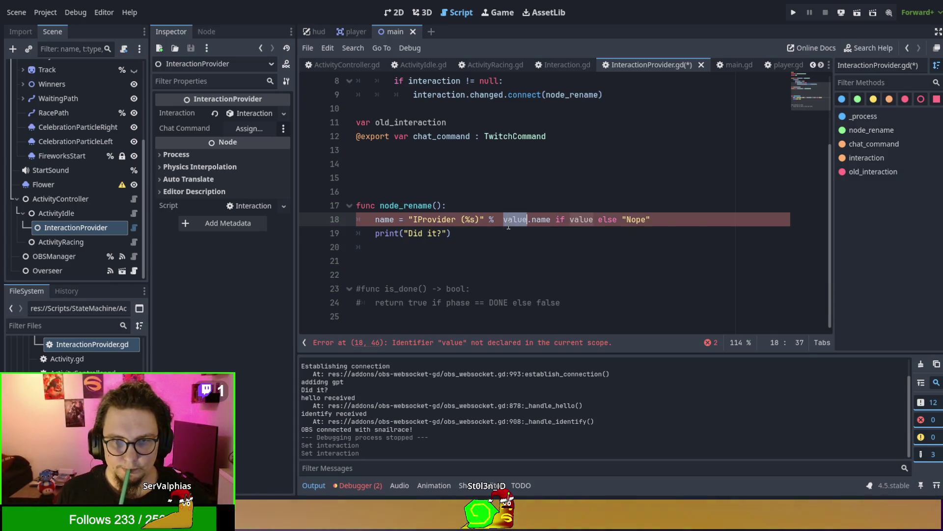
pyautogui.write('interaction')
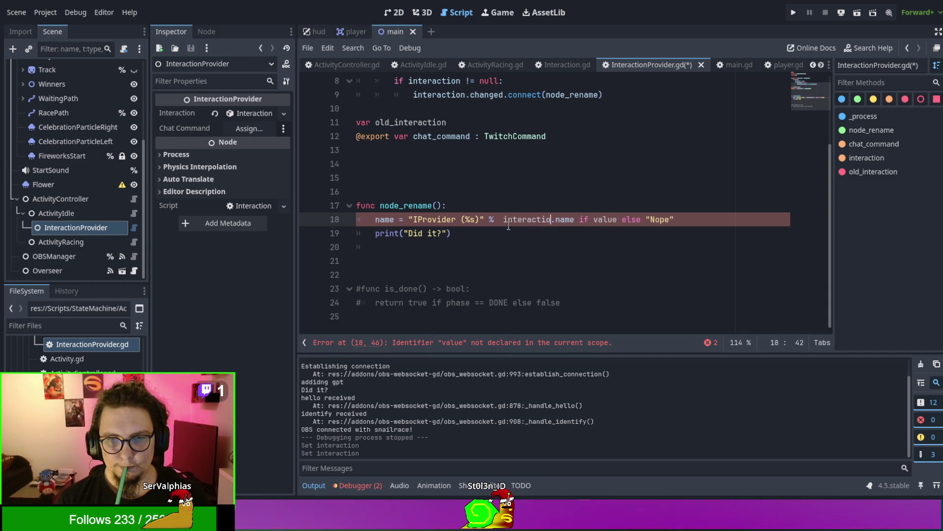
pyautogui.click(508, 222)
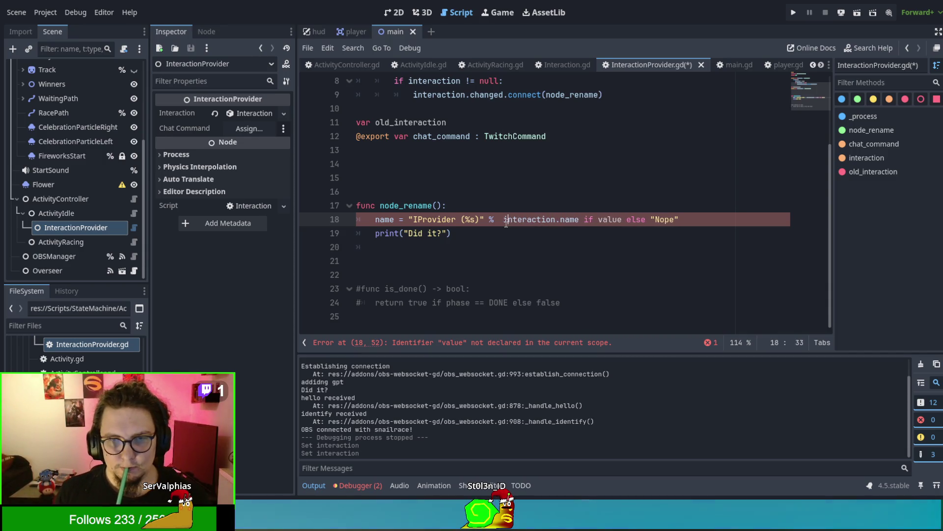
# - Replace the remaining value with interaction so the name uses interaction.name if interaction else "Nope"
pyautogui.doubleClick(538, 219)
pyautogui.hotkey('ctrl', 'c')
pyautogui.doubleClick(609, 219)
pyautogui.hotkey('ctrl', 'v')
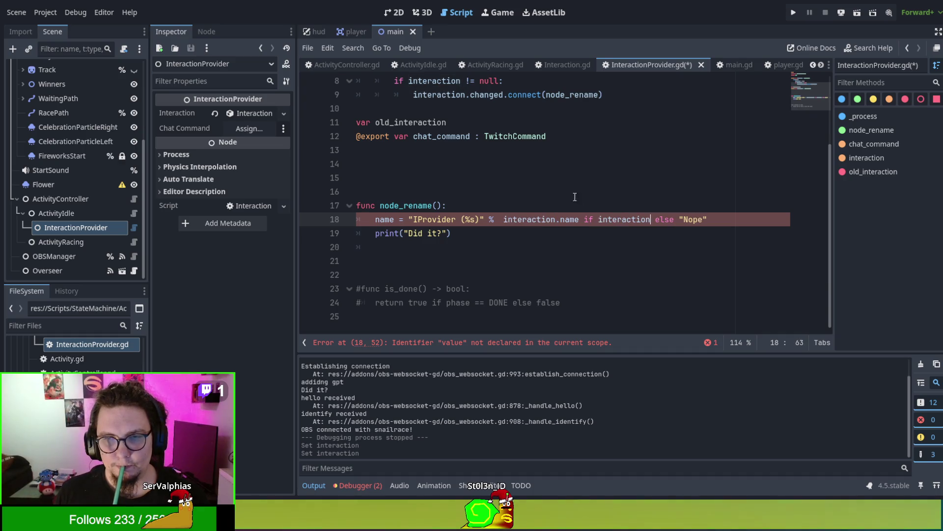
pyautogui.scroll(1, 575, 197)
pyautogui.click(532, 206)
pyautogui.scroll(2, 496, 218)
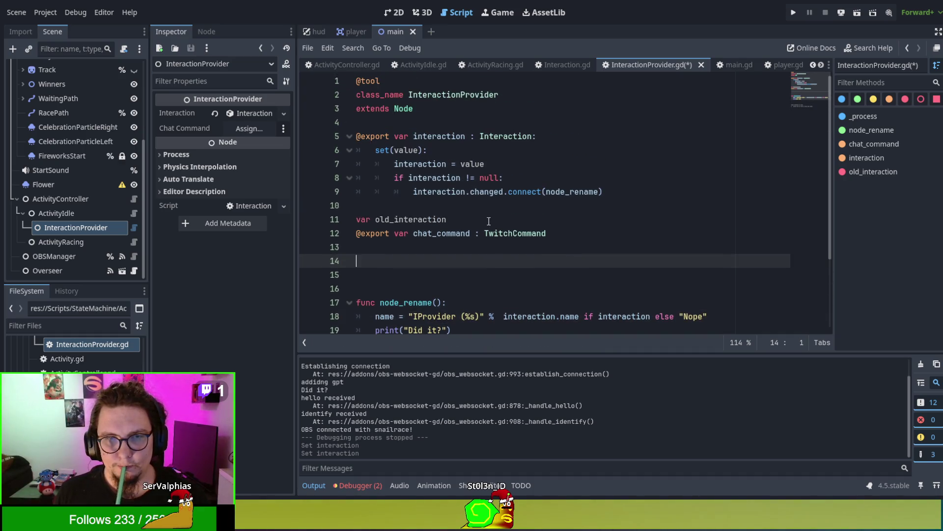
pyautogui.click(648, 180)
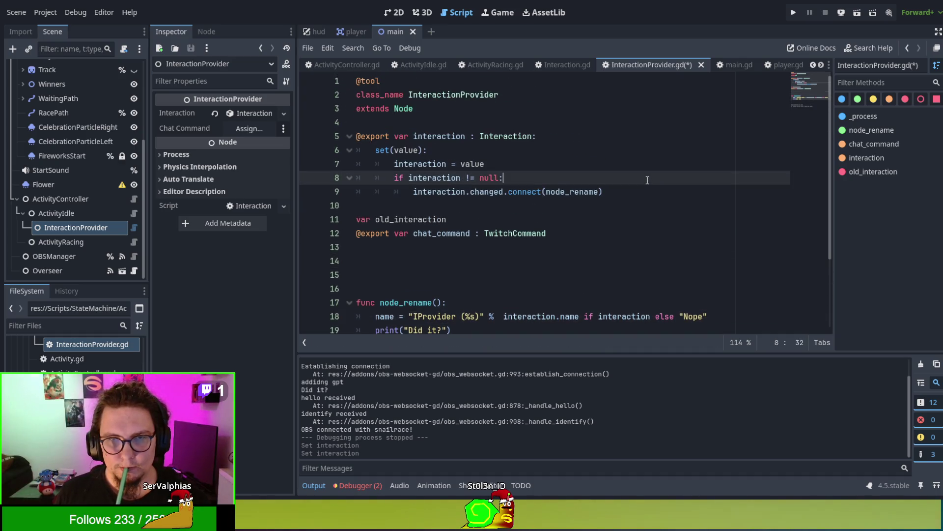
pyautogui.tripleClick(632, 222)
# - Delete the old_interaction variable, save the script, and clear the node's Interaction property
pyautogui.press('BackSpace')
pyautogui.press('BackSpace')
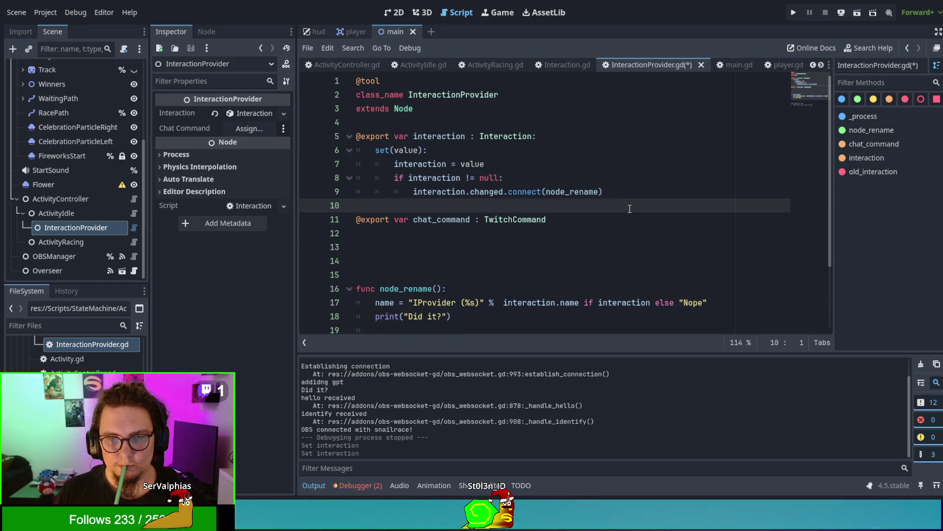
pyautogui.scroll(-1, 630, 208)
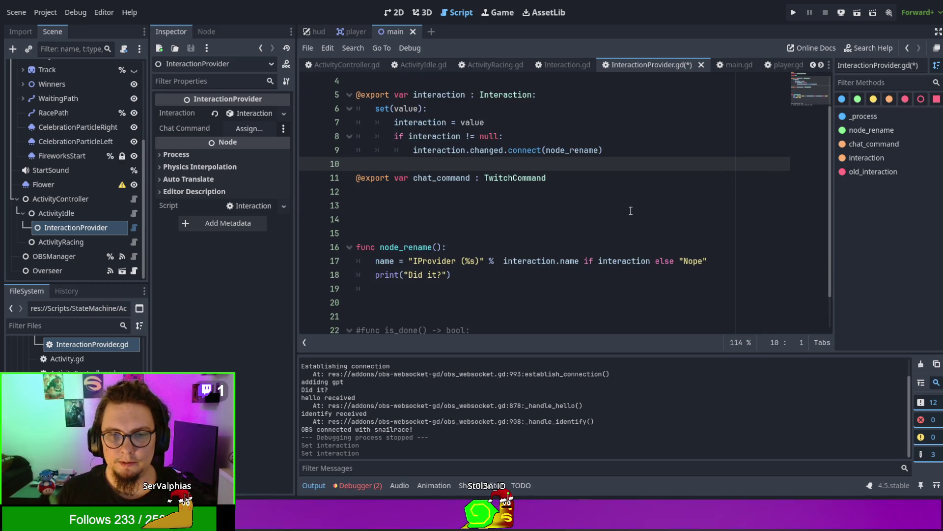
pyautogui.click(555, 219)
pyautogui.hotkey('ctrl', 's')
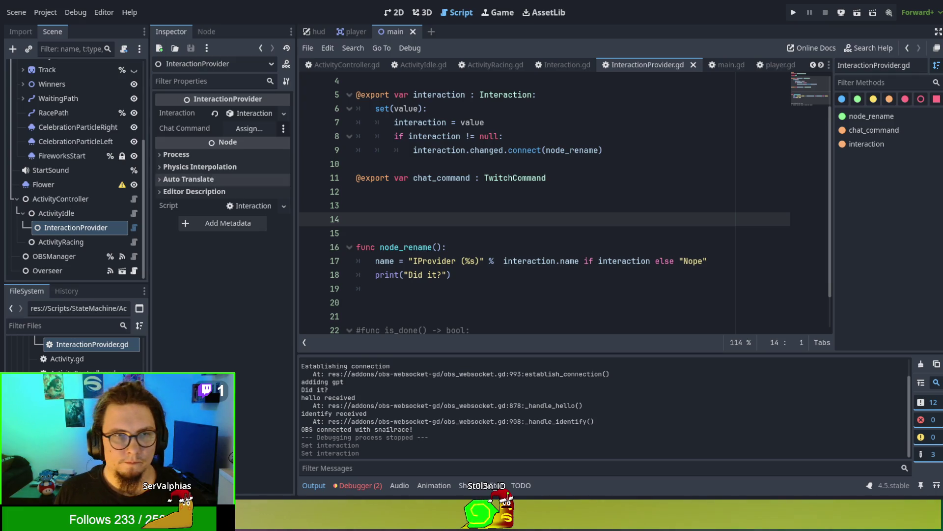
pyautogui.click(214, 113)
# - Restore the Interaction resource on the InteractionProvider node, then return to the script
pyautogui.click(243, 112)
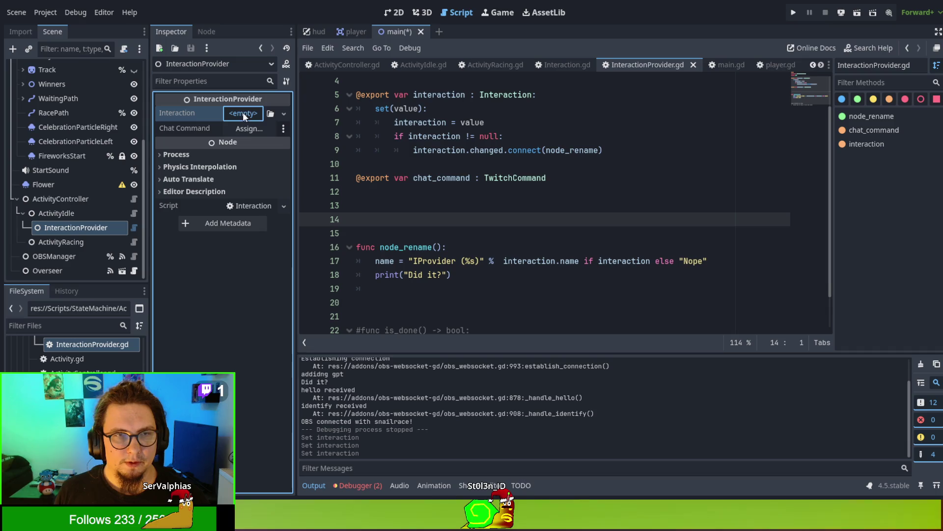
pyautogui.hotkey('ctrl', 'z')
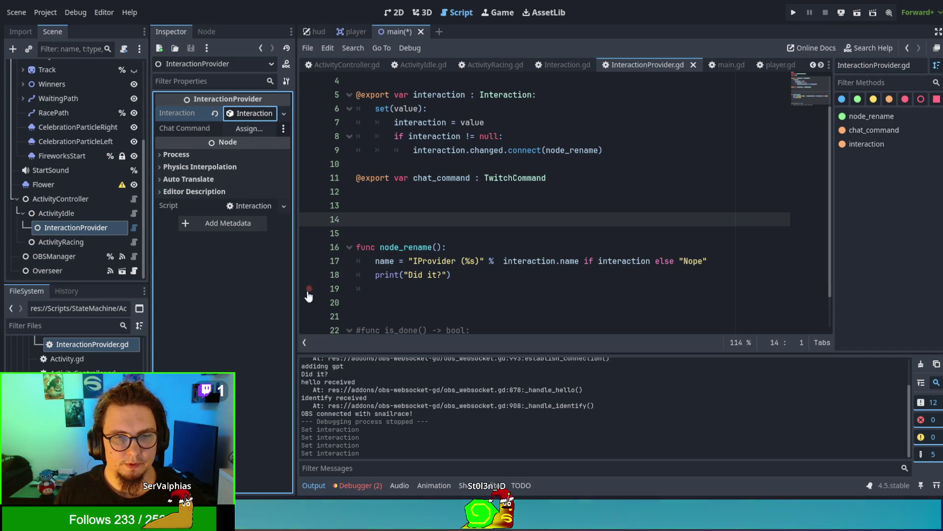
pyautogui.click(418, 230)
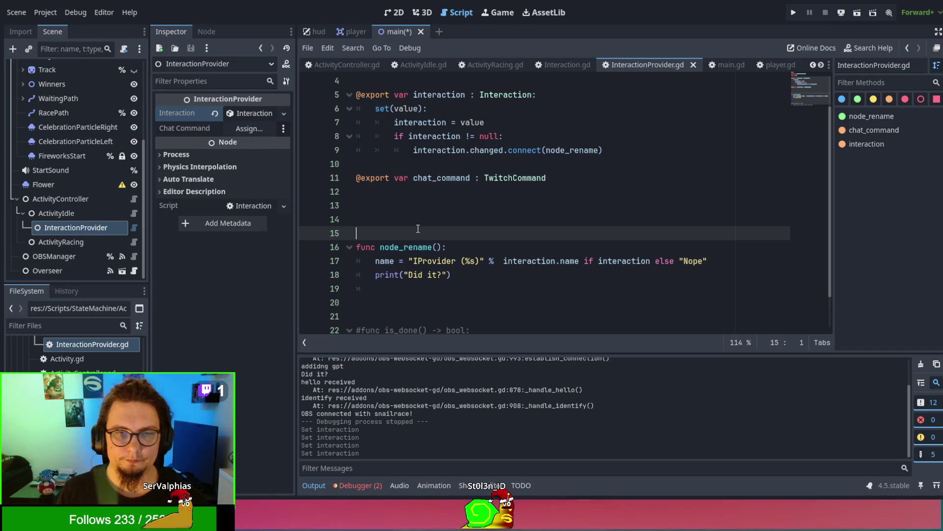
pyautogui.scroll(1, 418, 229)
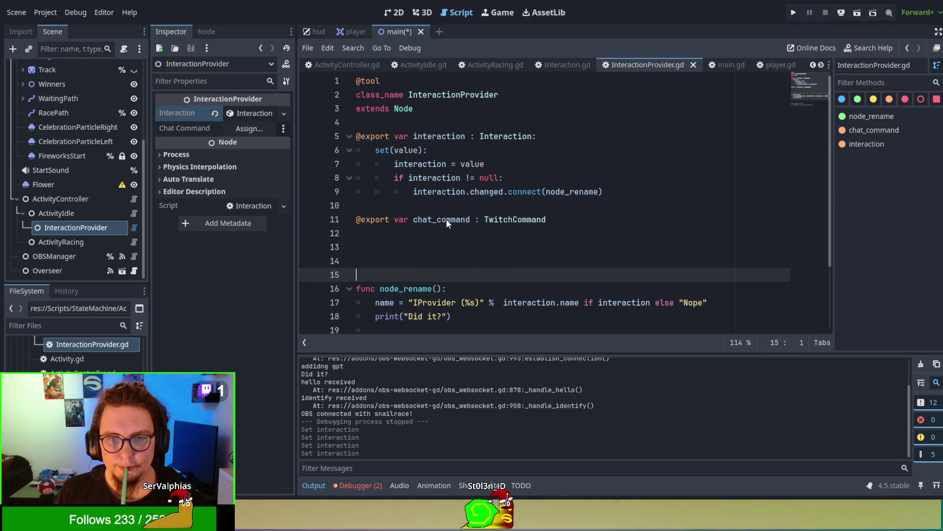
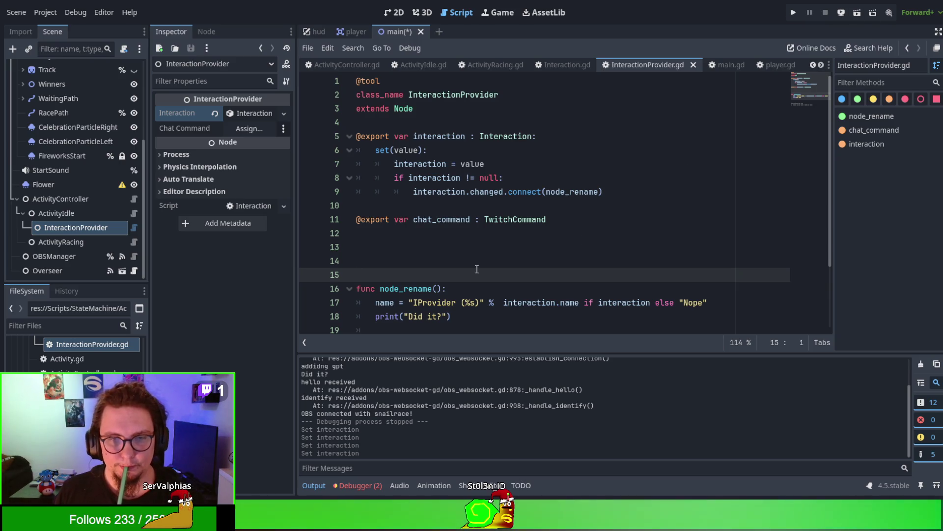
# - Add a self.renamed.emit() call to node_rename, move it below print("Did it?"), and save
pyautogui.click(481, 286)
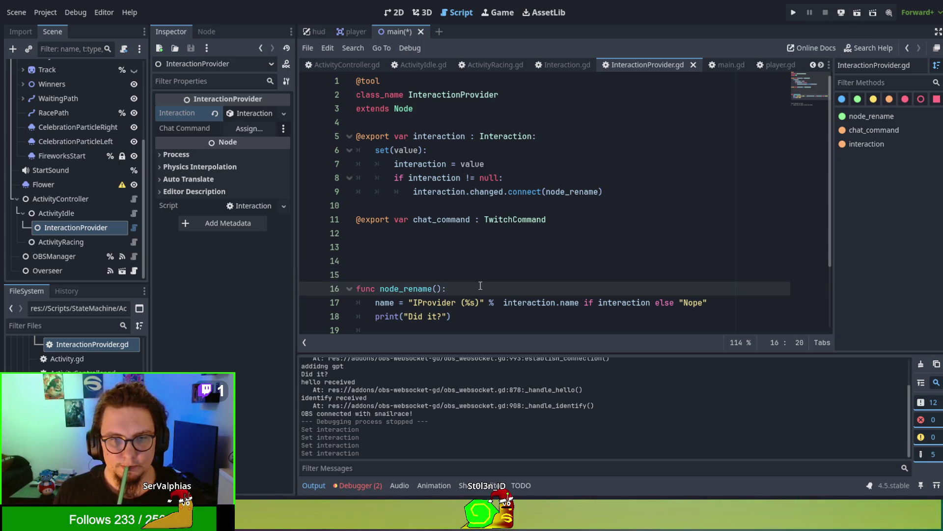
pyautogui.press('Return')
pyautogui.write('self.')
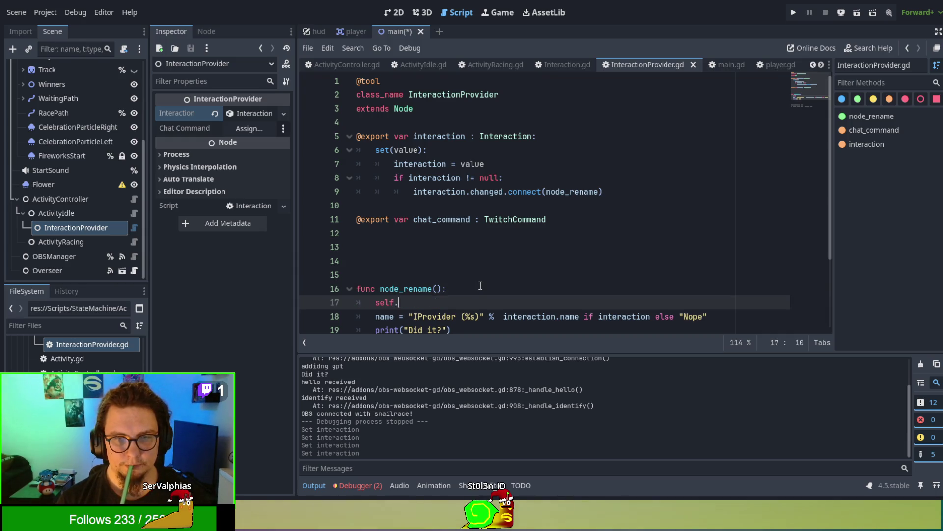
pyautogui.write('name')
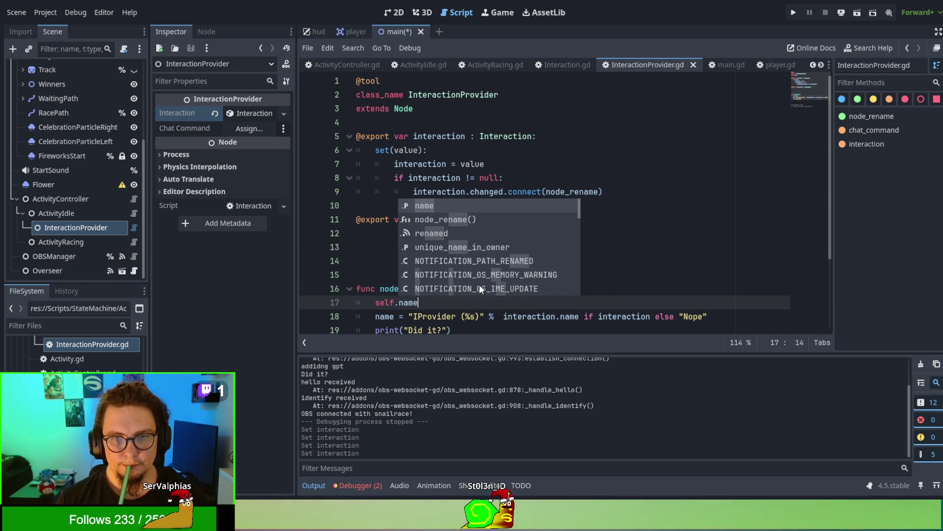
pyautogui.press('Down')
pyautogui.press('Down')
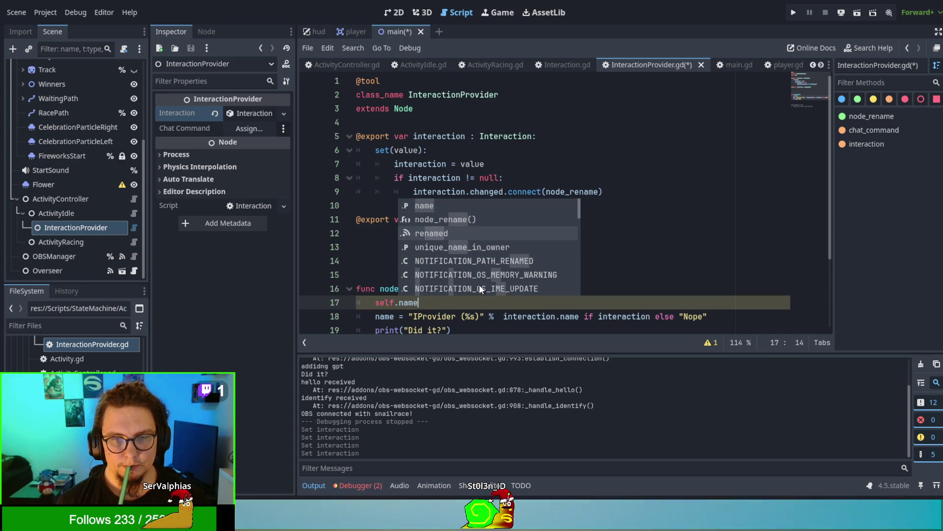
pyautogui.press('Return')
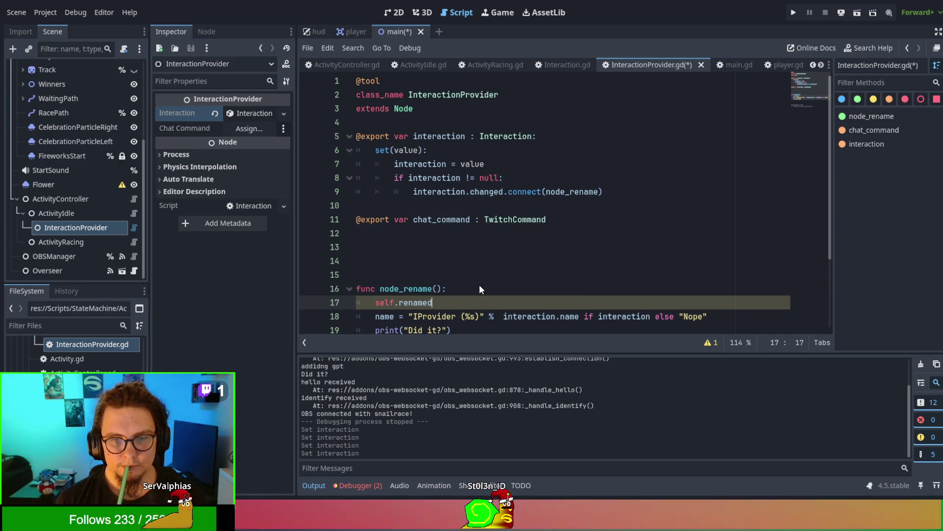
pyautogui.write('.emit()')
pyautogui.hotkey('shift', 'Up')
pyautogui.hotkey('ctrl', 'x')
pyautogui.press('Down')
pyautogui.press('Down')
pyautogui.hotkey('ctrl', 'v')
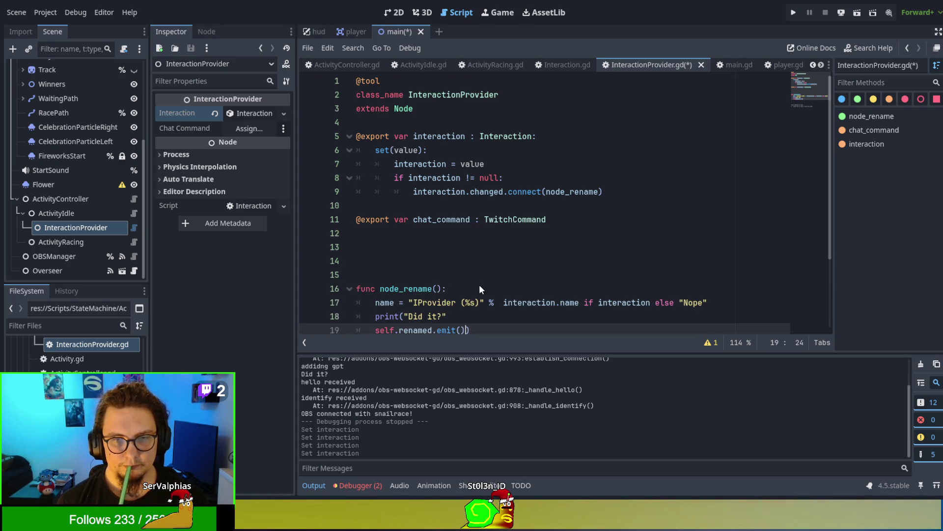
pyautogui.hotkey('ctrl', 's')
# - Close the print("Did it?") parenthesis, drop the self. prefix from renamed.emit(), and save
pyautogui.scroll(-1, 479, 285)
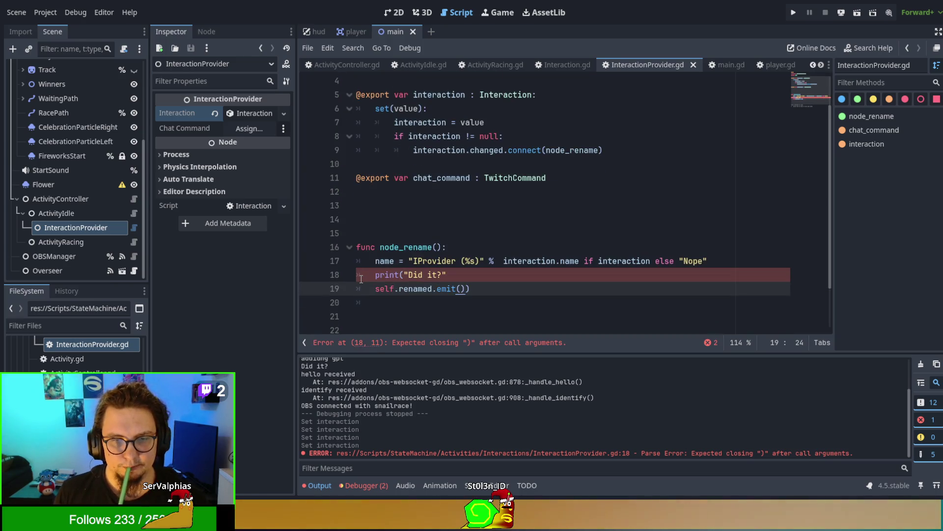
pyautogui.doubleClick(382, 287)
pyautogui.click(486, 285)
pyautogui.press('BackSpace')
pyautogui.press('BackSpace')
pyautogui.click(458, 280)
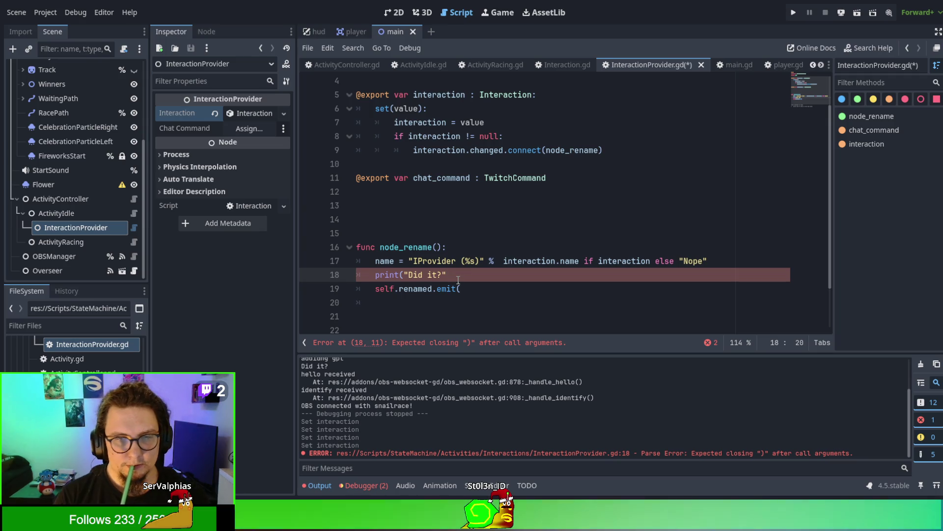
pyautogui.write(')')
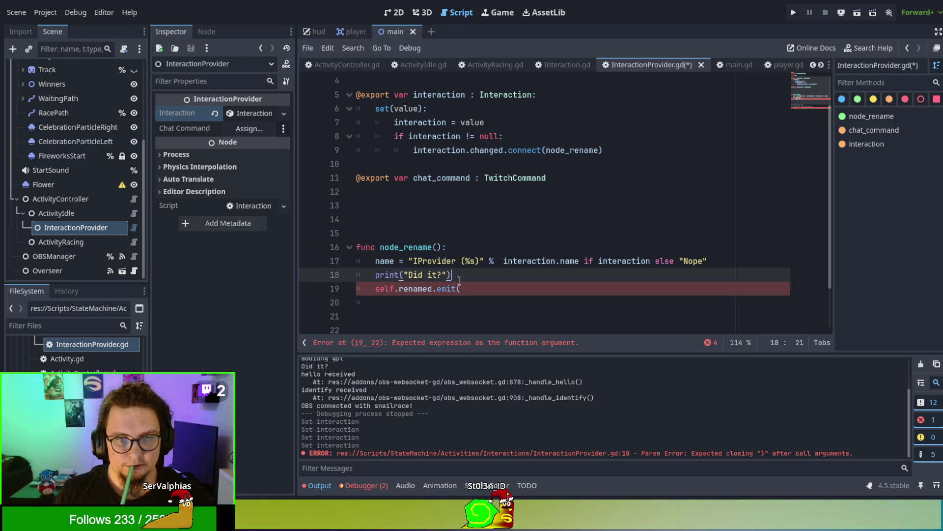
pyautogui.doubleClick(383, 289)
pyautogui.press('BackSpace')
pyautogui.press('Delete')
pyautogui.click(481, 260)
pyautogui.click(475, 290)
pyautogui.write(')')
pyautogui.hotkey('ctrl', 's')
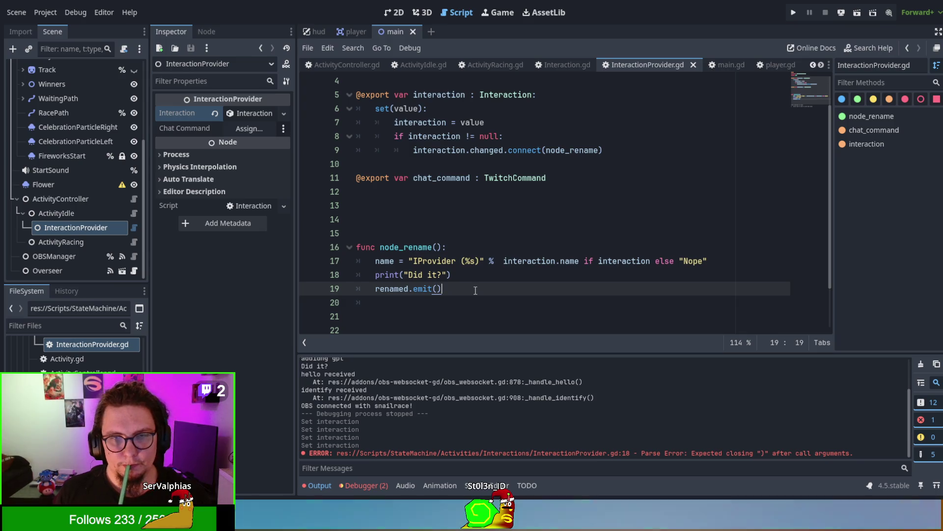
pyautogui.doubleClick(409, 248)
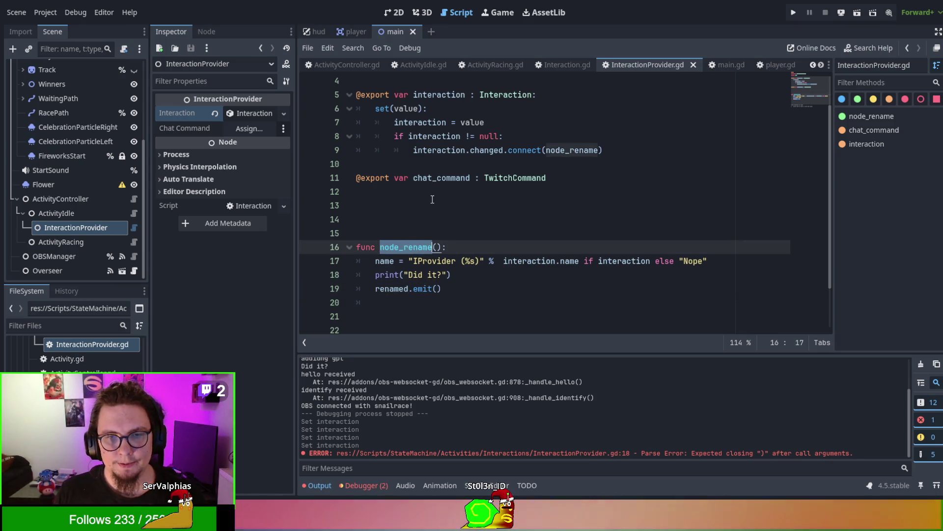
# - Replace the setter's null check and connect lines with a direct node_rename() call
pyautogui.moveTo(390, 136); pyautogui.dragTo(635, 152)
pyautogui.hotkey('ctrl', 'v')
pyautogui.write('()')
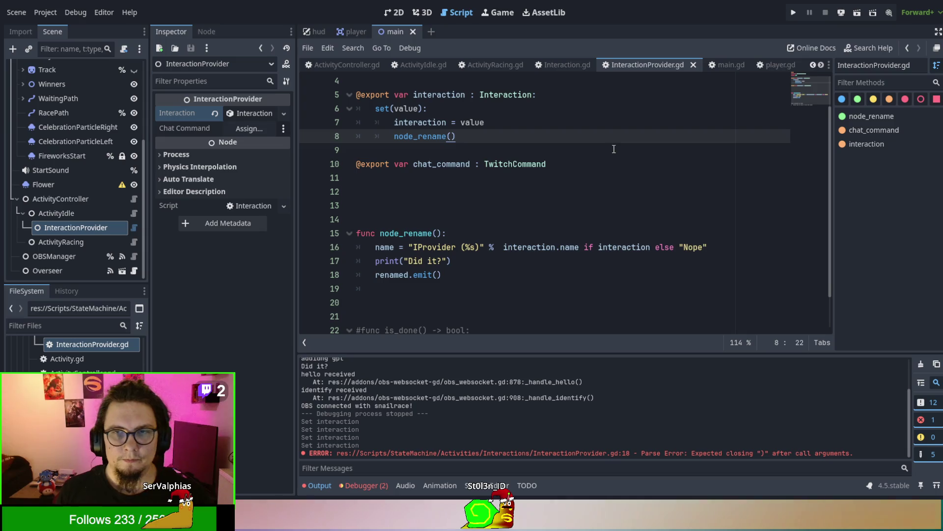
# - Clear and restore the InteractionProvider node's Interaction property, then save the script
pyautogui.click(69, 214)
pyautogui.click(76, 227)
pyautogui.click(215, 113)
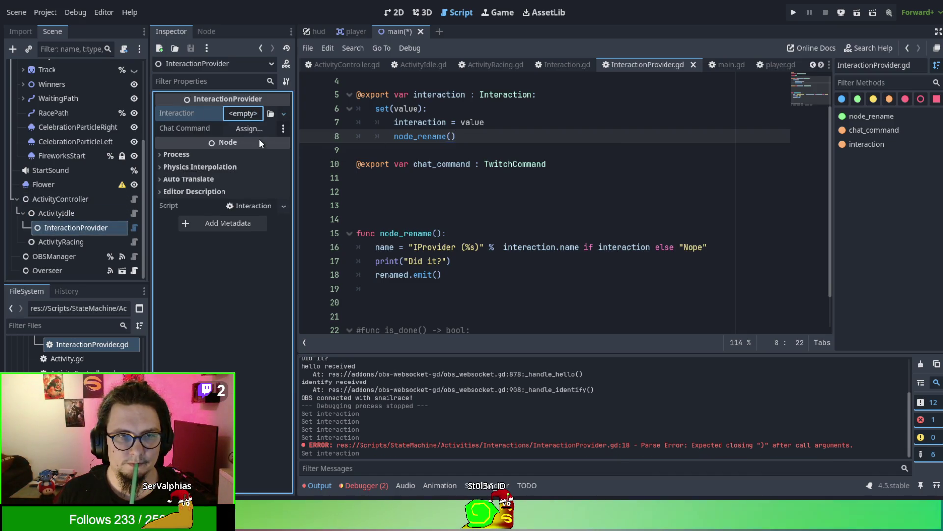
pyautogui.hotkey('ctrl', 'z')
pyautogui.click(475, 196)
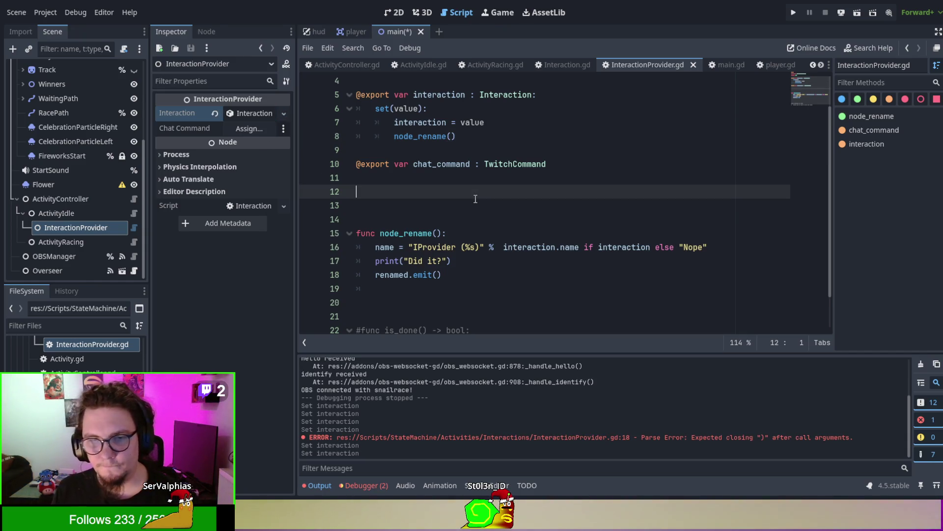
pyautogui.scroll(3, 476, 198)
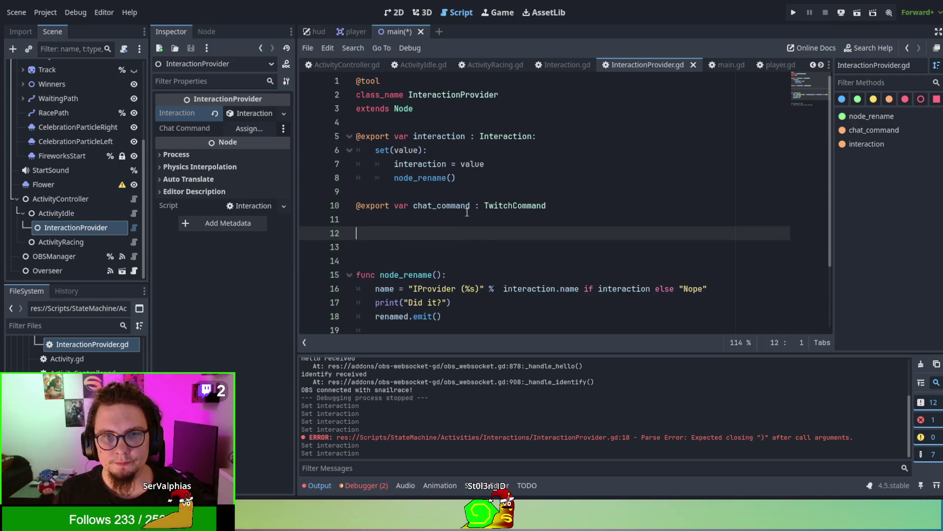
pyautogui.click(467, 211)
pyautogui.hotkey('ctrl', 's')
pyautogui.scroll(-3, 446, 209)
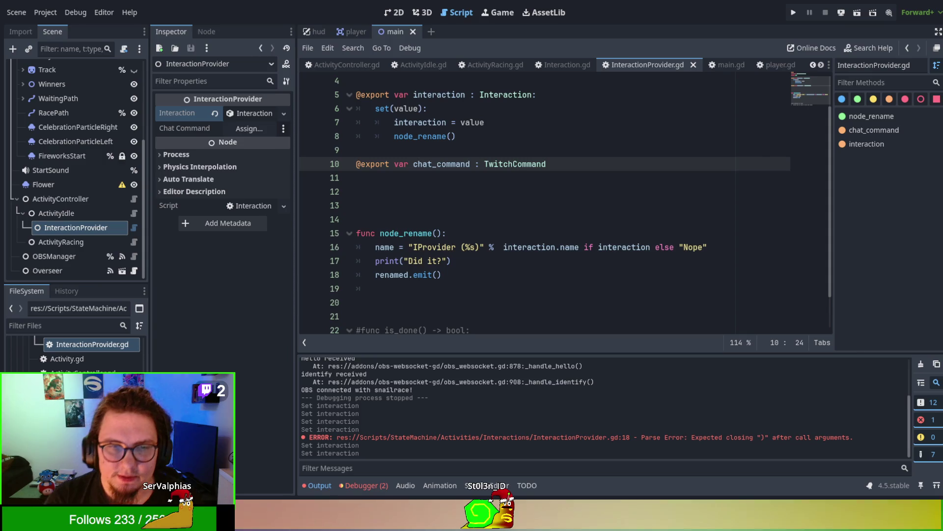
# - Delete the blank line after renamed.emit() and the commented-out is_done code at the end
pyautogui.scroll(1, 497, 147)
pyautogui.click(484, 149)
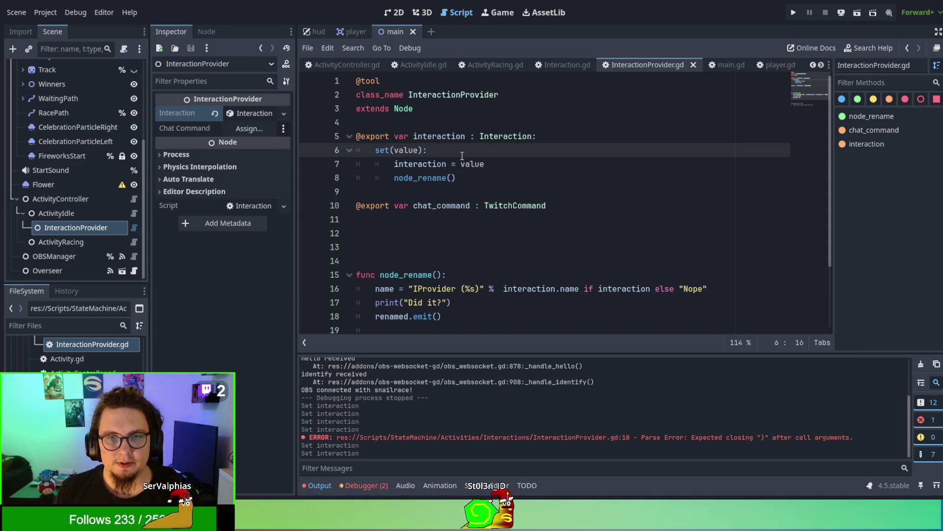
pyautogui.doubleClick(438, 178)
pyautogui.scroll(-1, 517, 186)
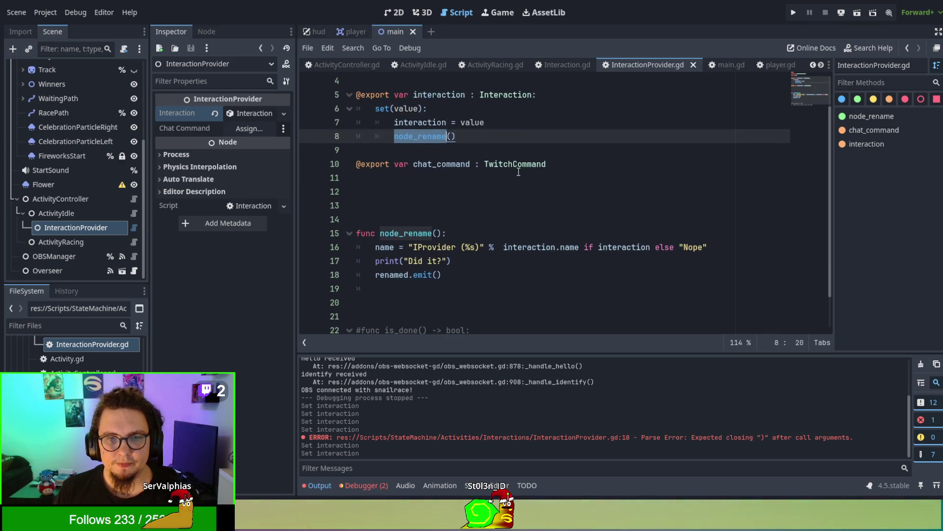
pyautogui.click(448, 289)
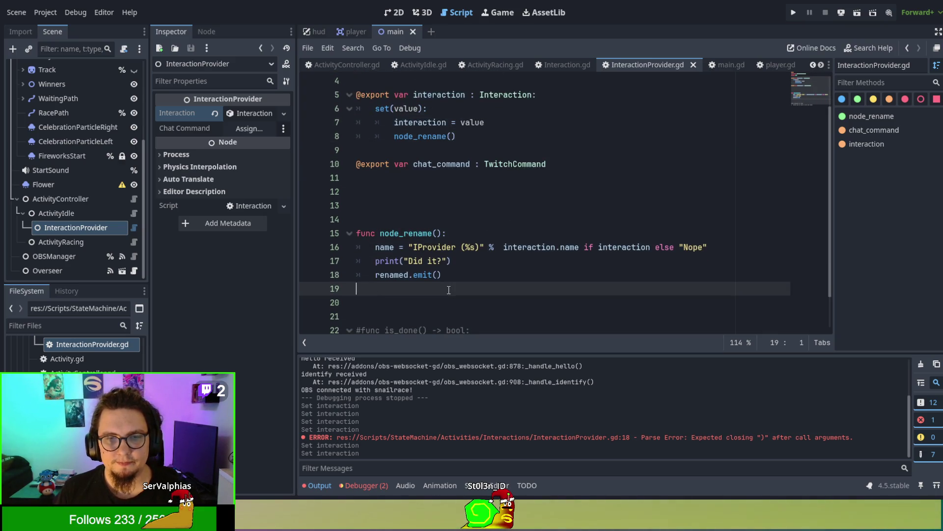
pyautogui.press('BackSpace')
pyautogui.click(483, 208)
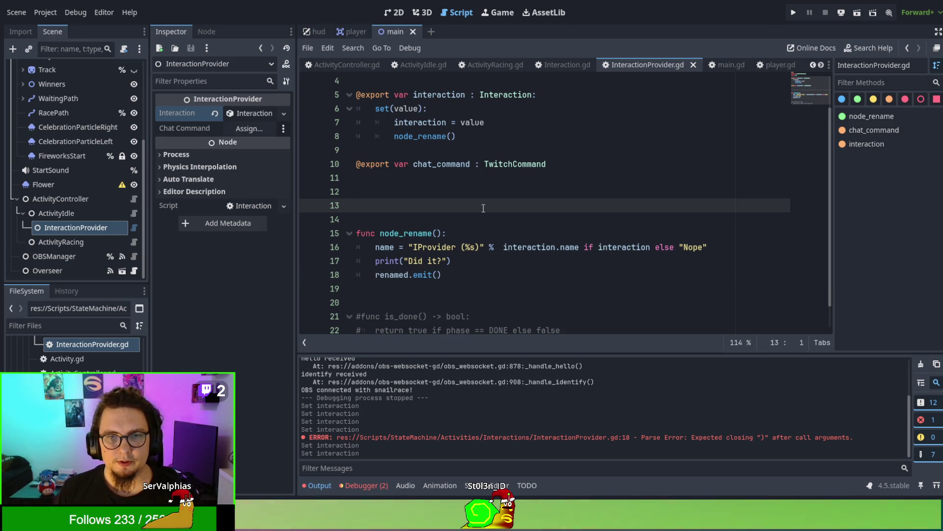
pyautogui.scroll(-1, 483, 208)
pyautogui.moveTo(482, 261); pyautogui.dragTo(558, 329)
pyautogui.press('BackSpace')
pyautogui.scroll(2, 526, 230)
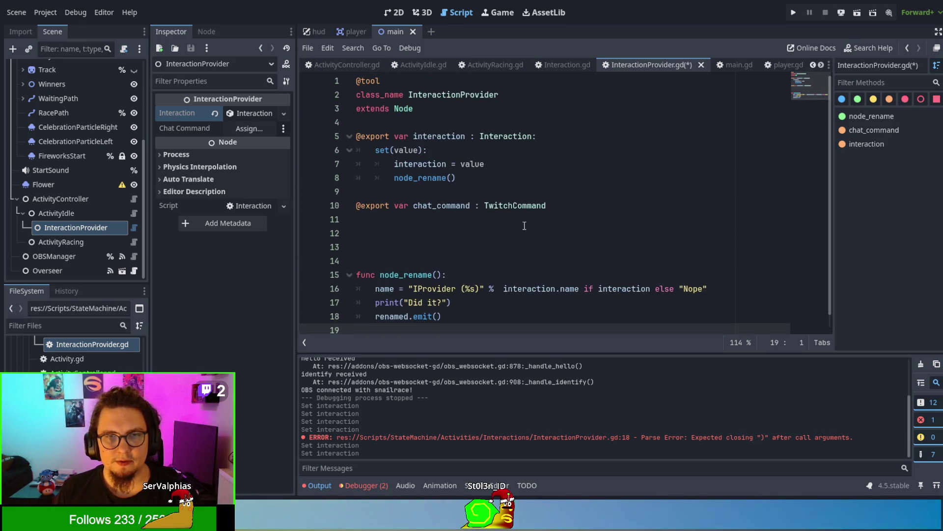
pyautogui.hotkey('ctrl', 's')
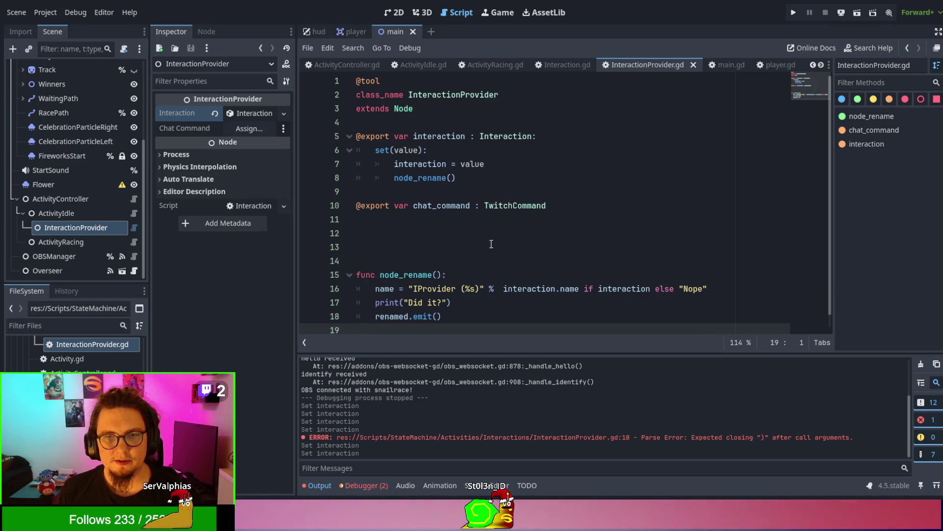
# - Remove the extra blank lines so node_rename starts at line 13, save, and check Interaction.gd
pyautogui.click(491, 245)
pyautogui.press('BackSpace')
pyautogui.press('BackSpace')
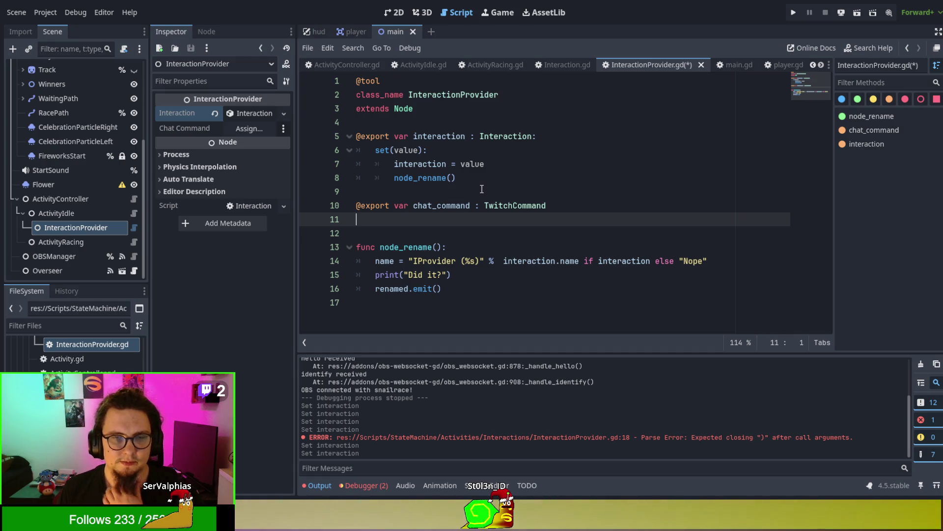
pyautogui.click(479, 243)
pyautogui.hotkey('ctrl', 's')
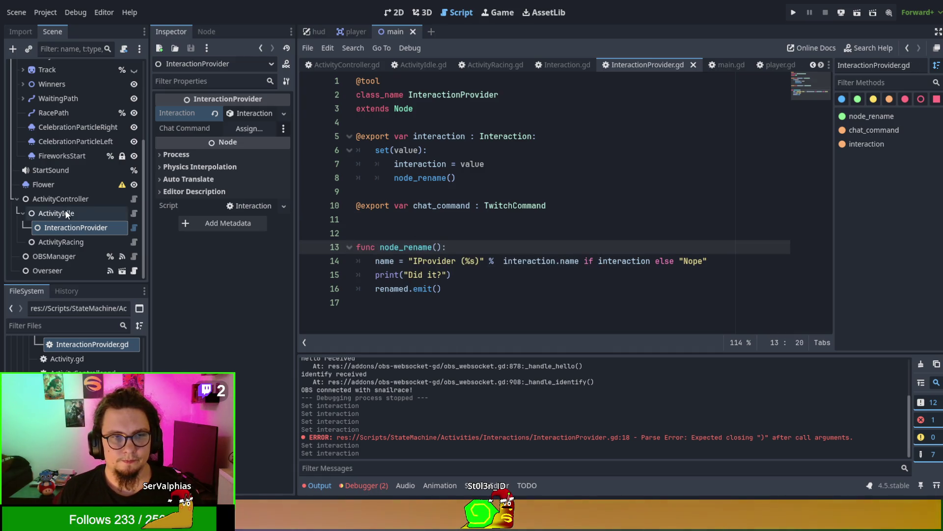
pyautogui.click(480, 232)
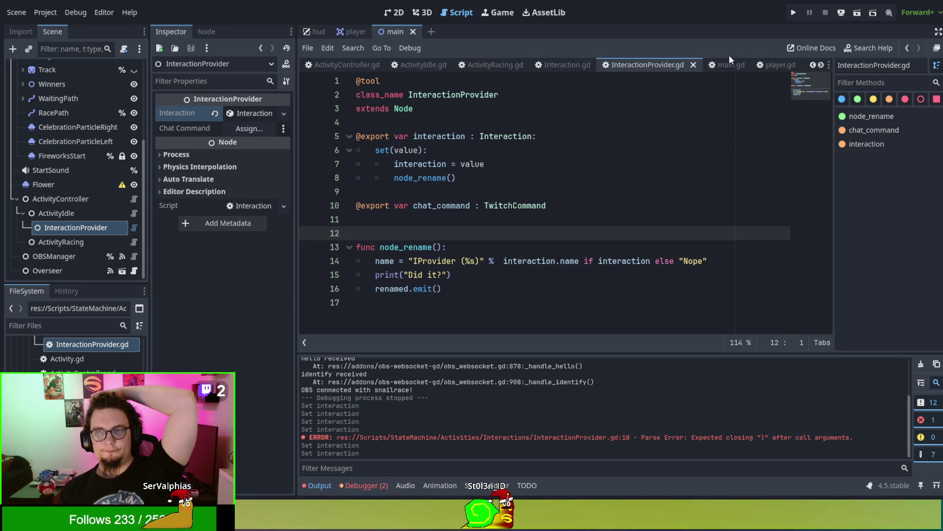
pyautogui.click(562, 61)
pyautogui.click(637, 69)
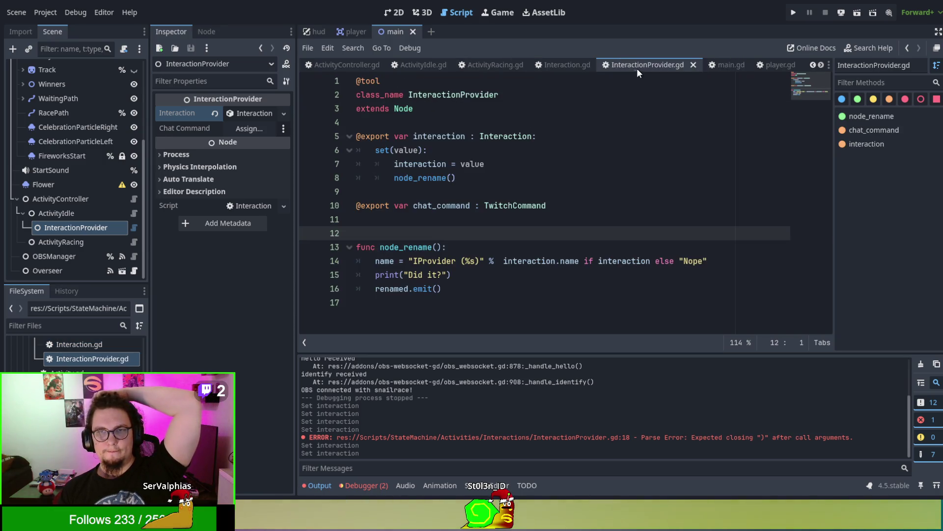
pyautogui.click(589, 191)
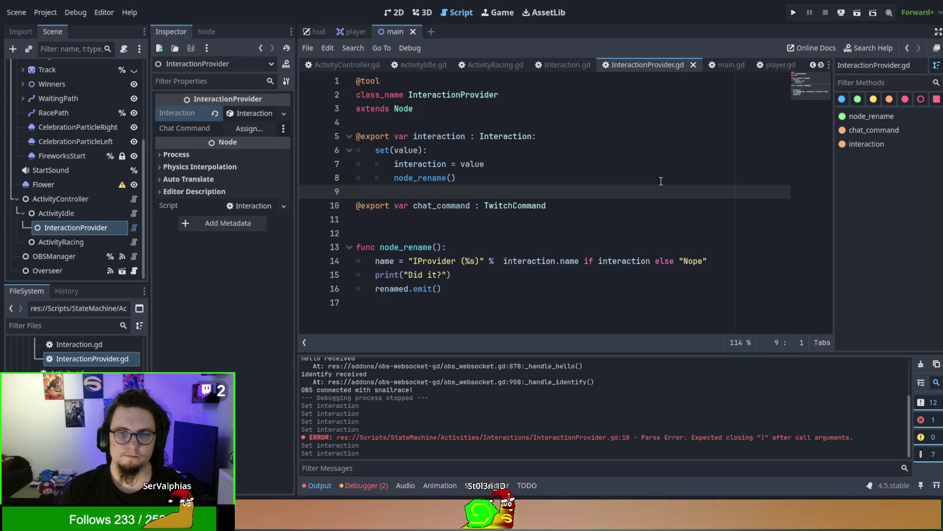
pyautogui.hotkey('ctrl', 'a')
pyautogui.click(458, 178)
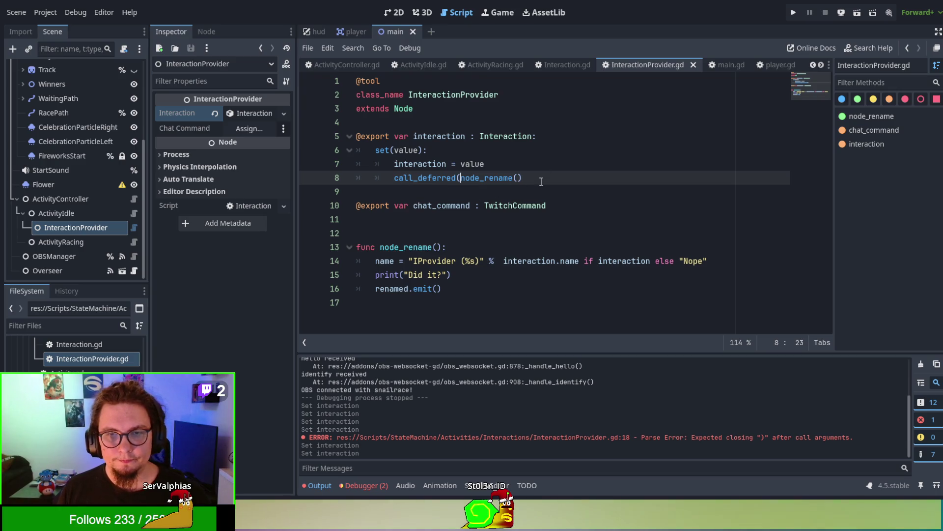
# - Quote the method name so the setter calls call_deferred("node_rename"), then save
pyautogui.press('BackSpace')
pyautogui.write('"')
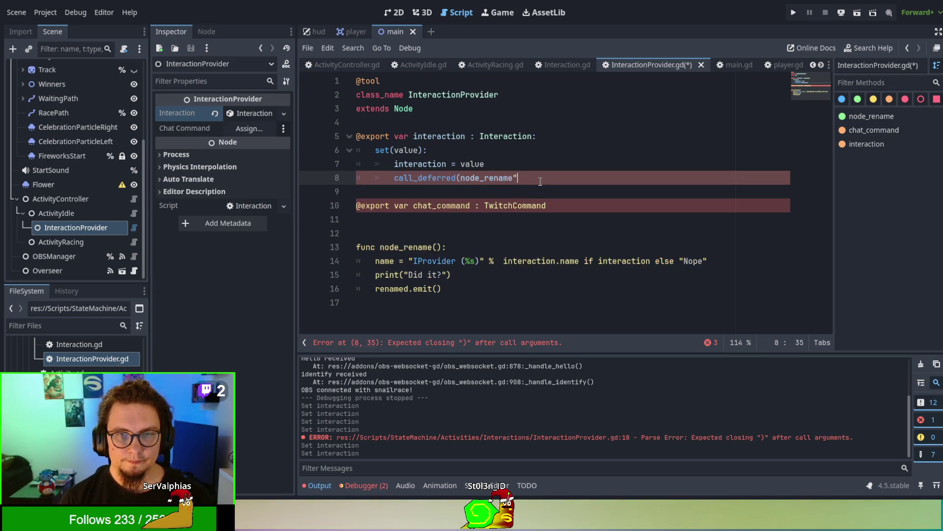
pyautogui.write(')')
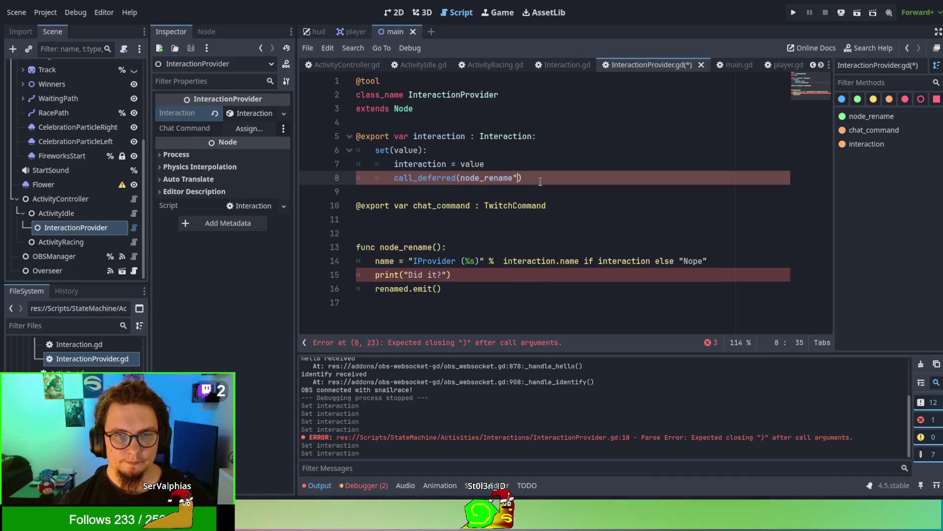
pyautogui.press('Right')
pyautogui.write('"')
pyautogui.press('Escape')
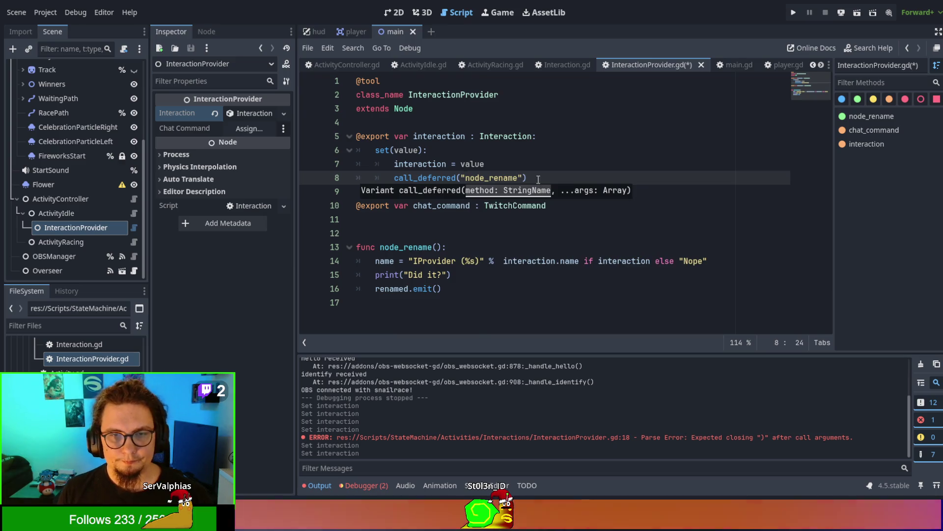
pyautogui.click(538, 136)
pyautogui.hotkey('ctrl', 's')
# - Comment out line 16 as #renamed.emit() and save
pyautogui.click(376, 289)
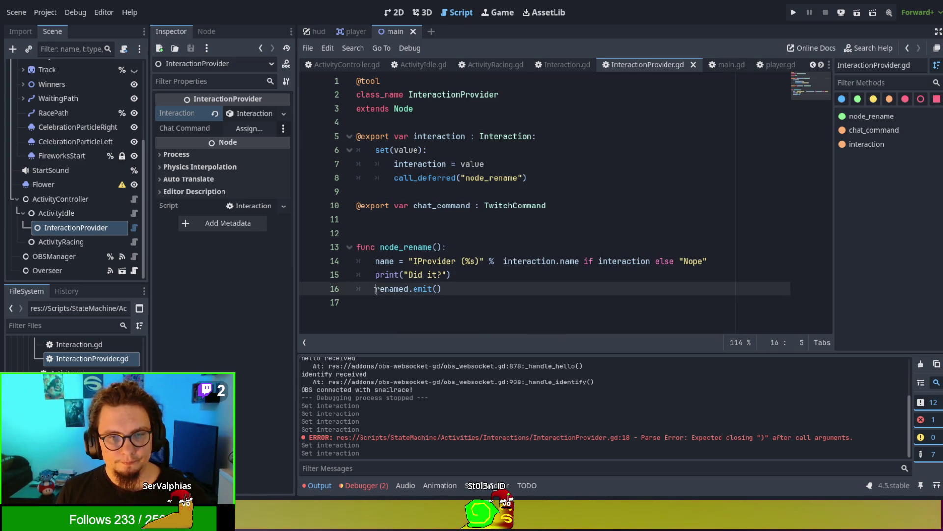
pyautogui.press('BackSpace')
pyautogui.write('#')
pyautogui.hotkey('ctrl', 's')
pyautogui.click(496, 178)
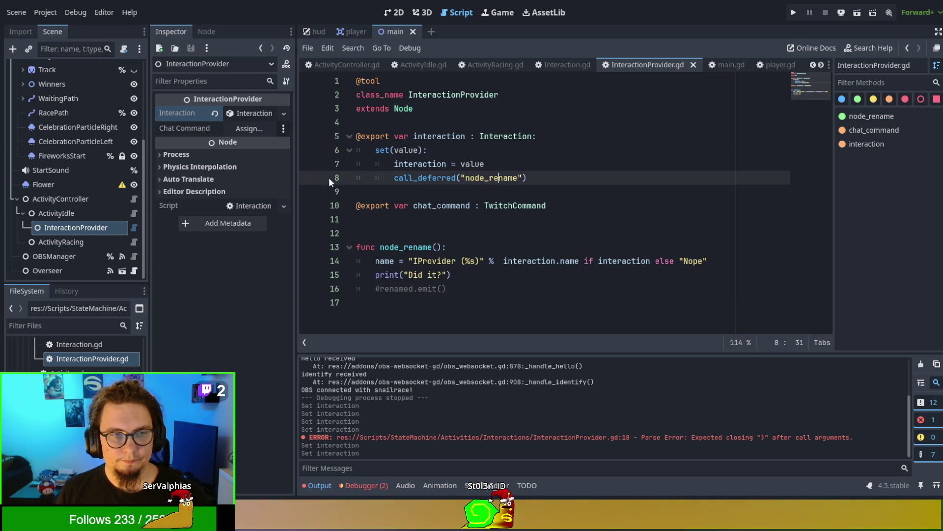
# - Clear and restore the provider's Interaction property to re-test it
pyautogui.click(250, 116)
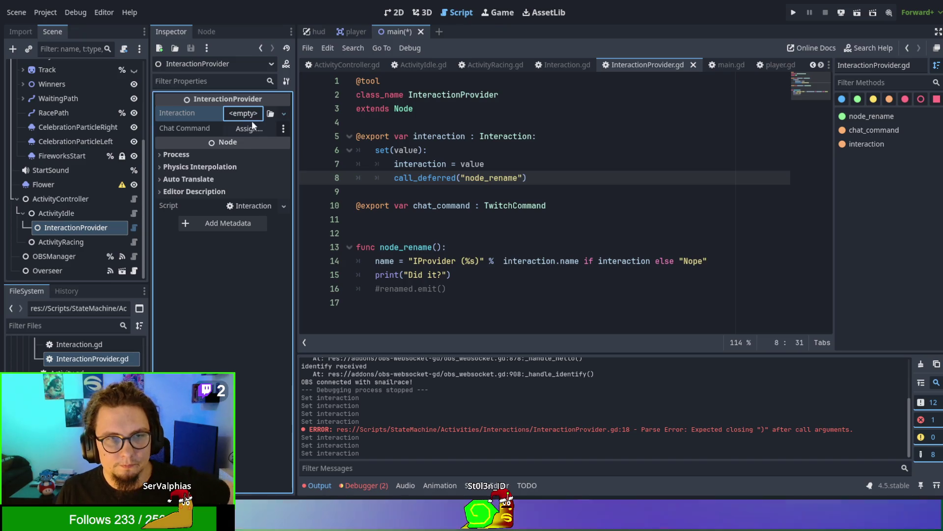
pyautogui.hotkey('ctrl', 'z')
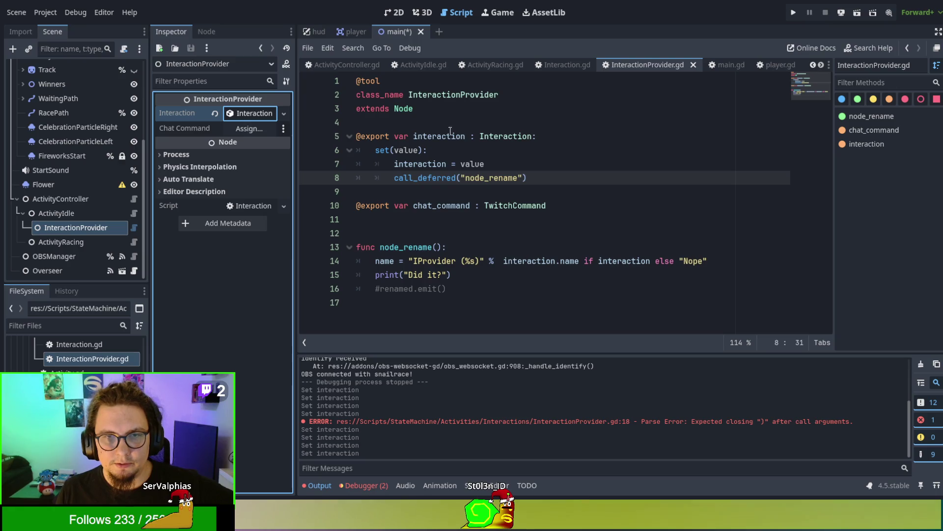
pyautogui.doubleClick(437, 136)
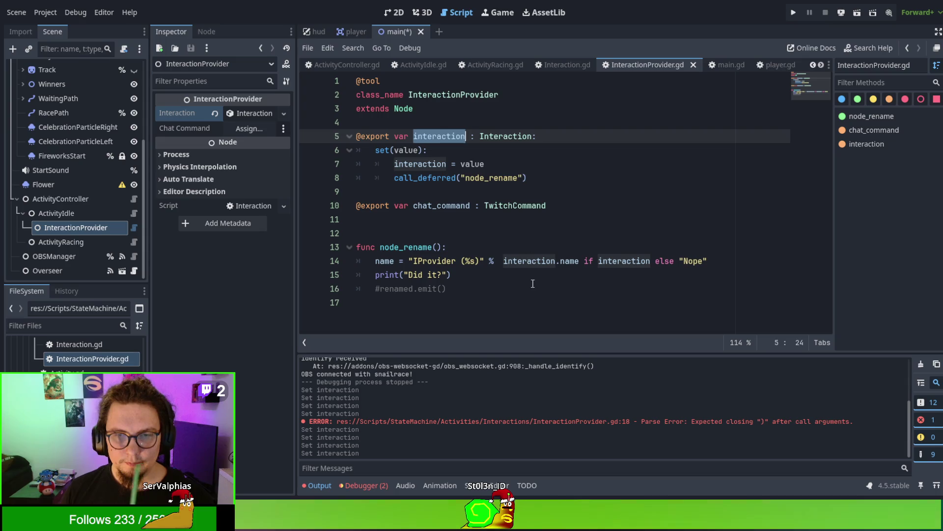
pyautogui.click(524, 236)
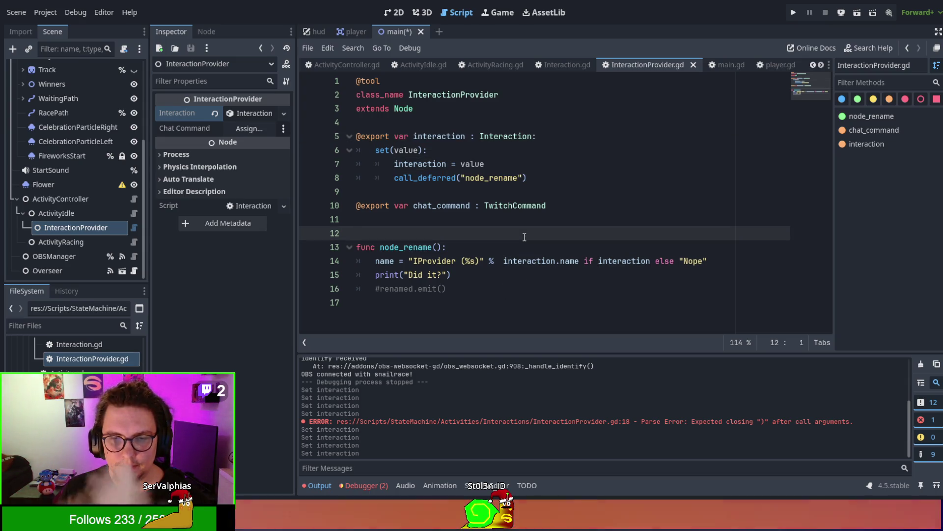
# - Move the print("Did it?") line above the name assignment in node_rename and save
pyautogui.moveTo(482, 273); pyautogui.dragTo(617, 261)
pyautogui.moveTo(772, 268); pyautogui.dragTo(776, 270)
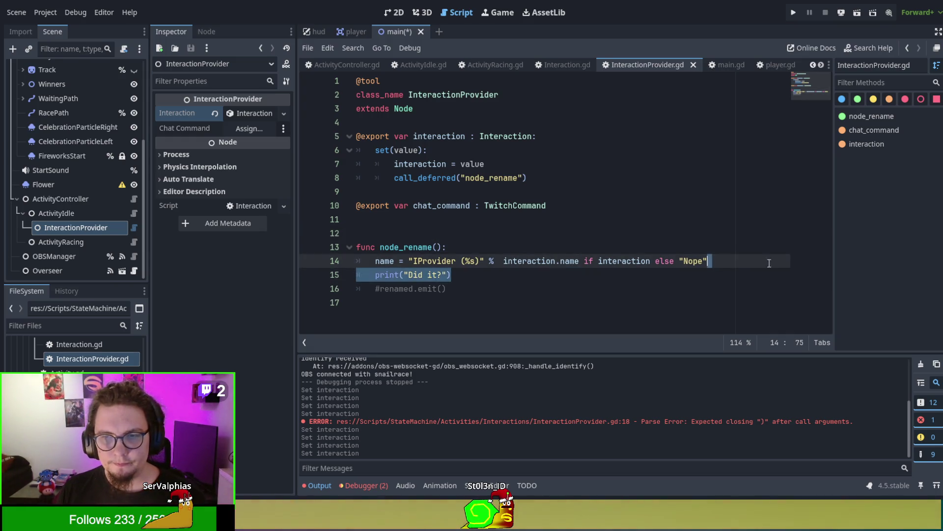
pyautogui.press('BackSpace')
pyautogui.click(699, 239)
pyautogui.hotkey('ctrl', 'z')
pyautogui.hotkey('ctrl', 's')
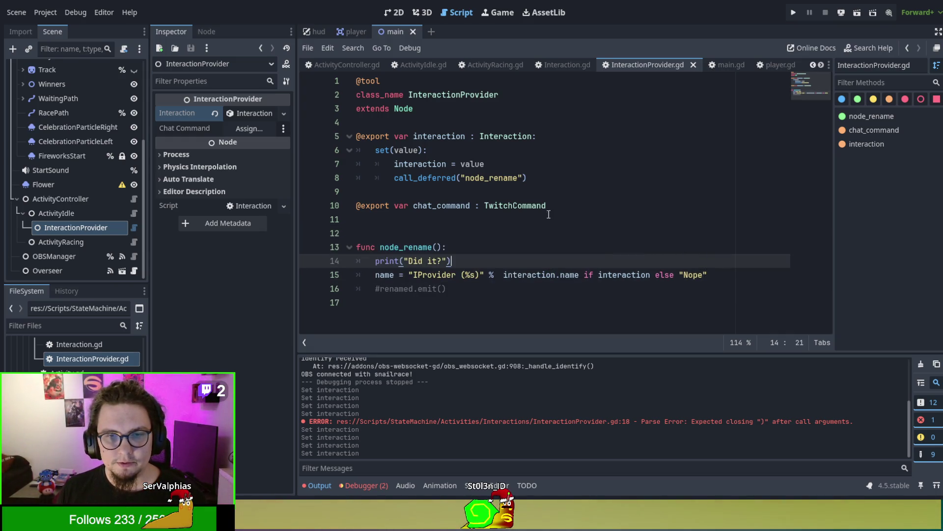
# - Reselect the InteractionProvider node and close the main scene
pyautogui.click(87, 201)
pyautogui.click(123, 228)
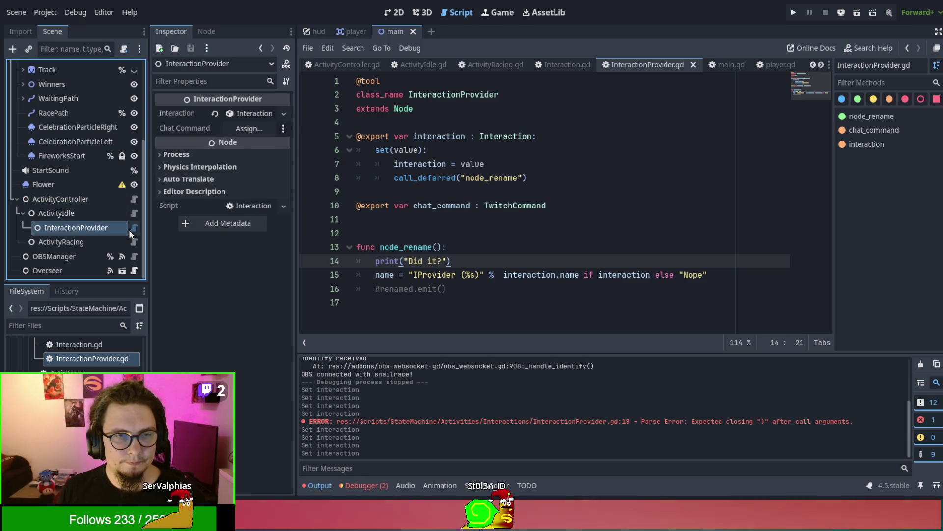
pyautogui.click(412, 31)
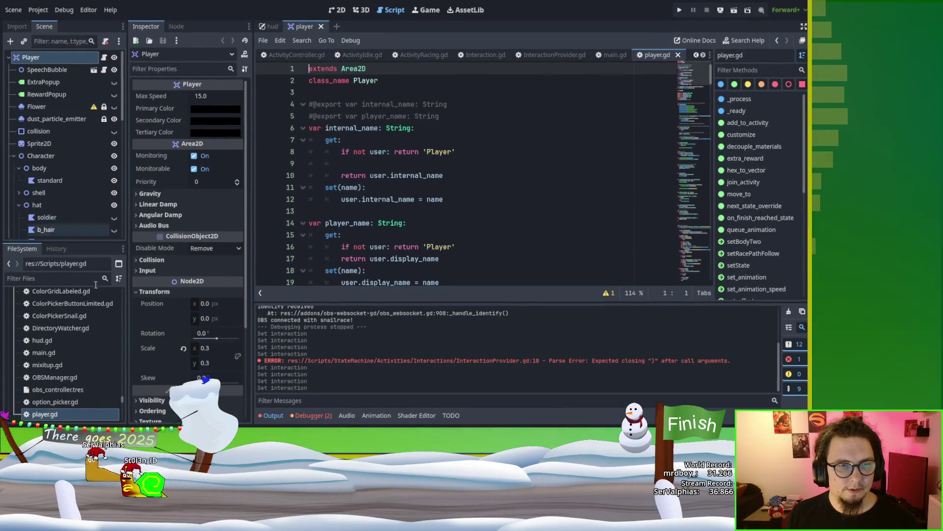
# - Filter the FileSystem for 'main' and open main.tscn
pyautogui.doubleClick(74, 352)
pyautogui.scroll(-10, 72, 174)
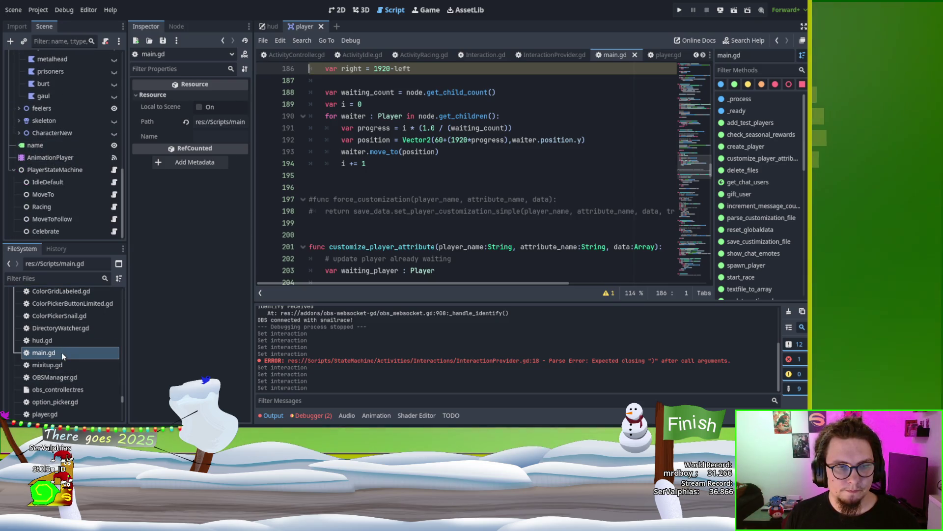
pyautogui.hotkey('ctrl', 'f')
pyautogui.write('ma')
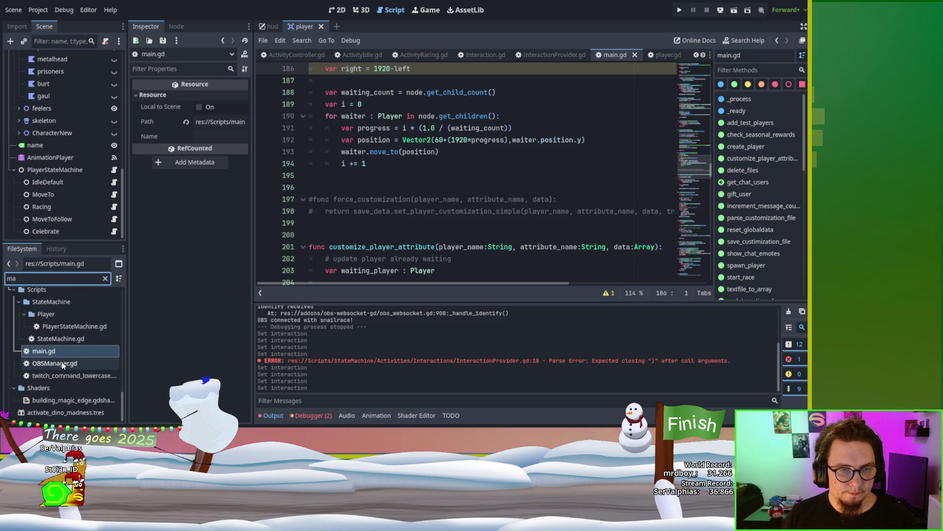
pyautogui.write('in')
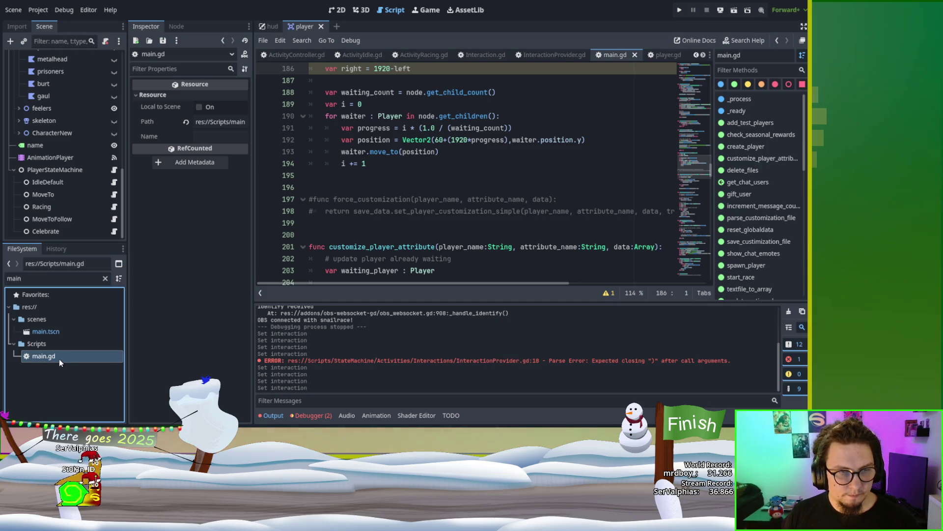
pyautogui.click(64, 332)
pyautogui.doubleClick(64, 333)
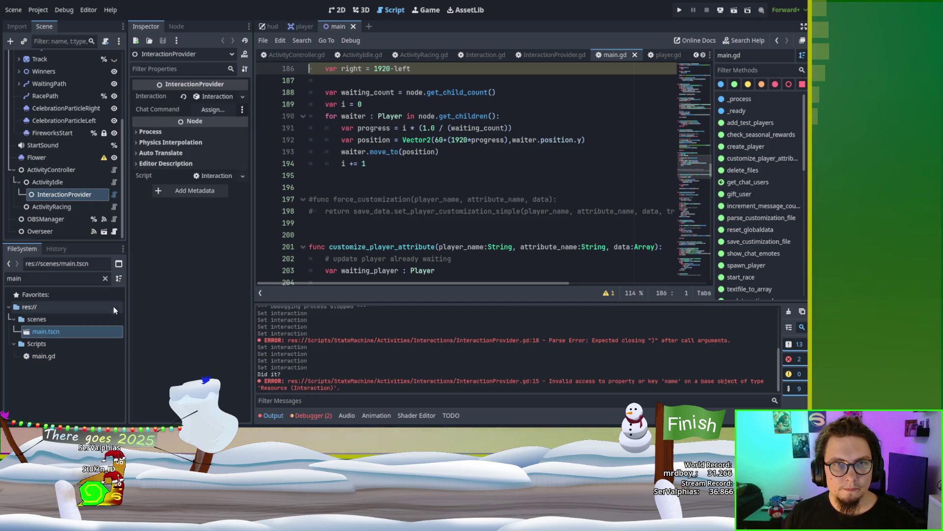
# - Clear and undo the provider's Interaction property, renaming the node to Nope
pyautogui.click(183, 96)
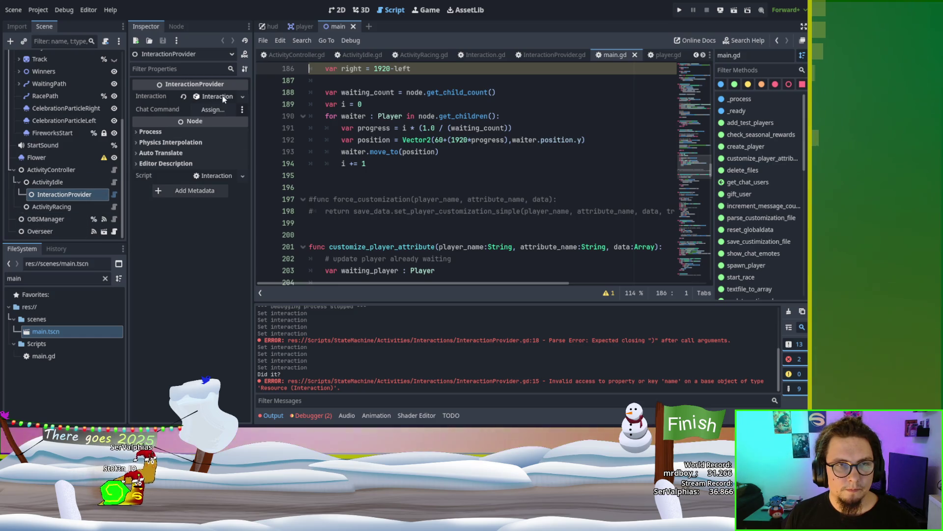
pyautogui.click(207, 97)
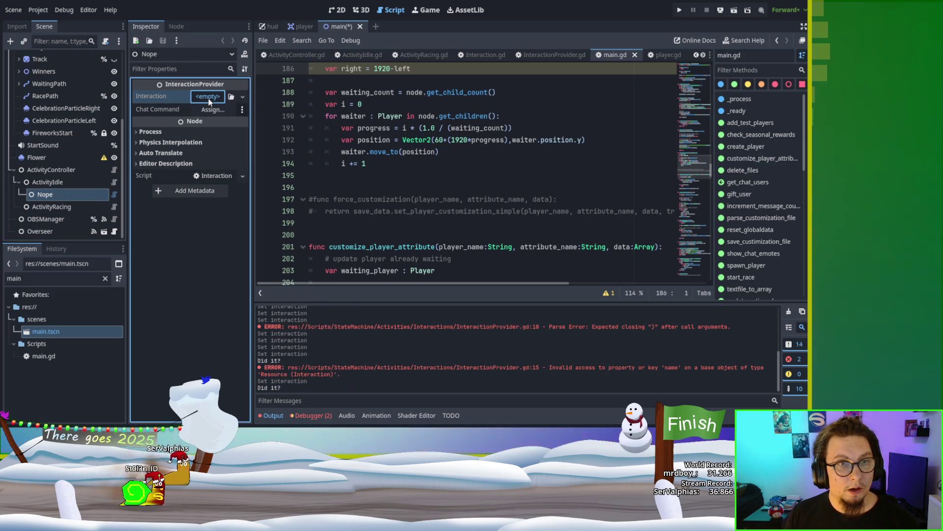
pyautogui.hotkey('ctrl', 'z')
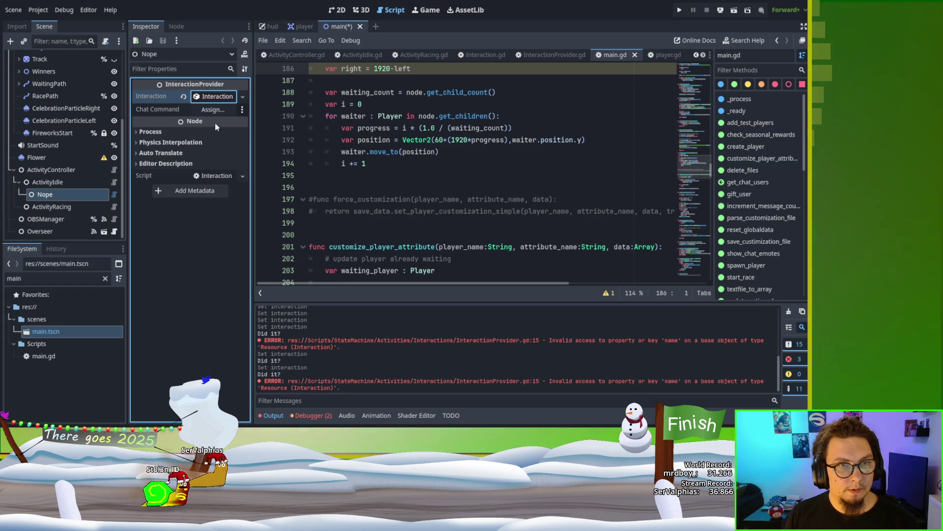
pyautogui.click(440, 164)
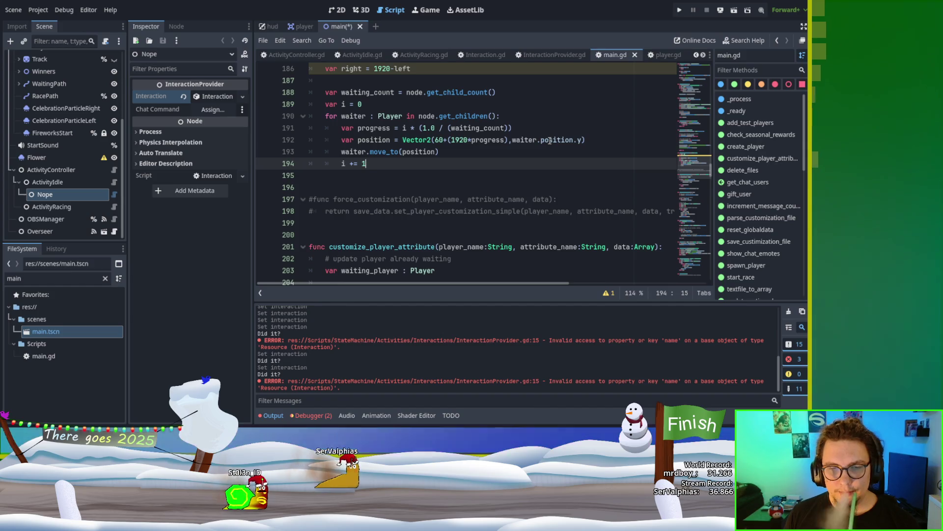
# - Rename the name variable in Interaction.gd to interaction_name, copy it, and save
pyautogui.click(510, 54)
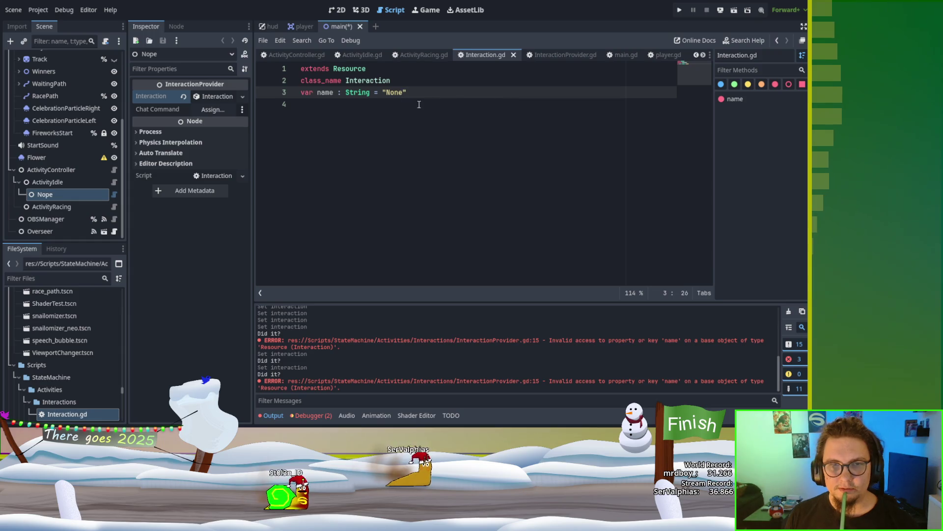
pyautogui.click(330, 92)
pyautogui.doubleClick(330, 92)
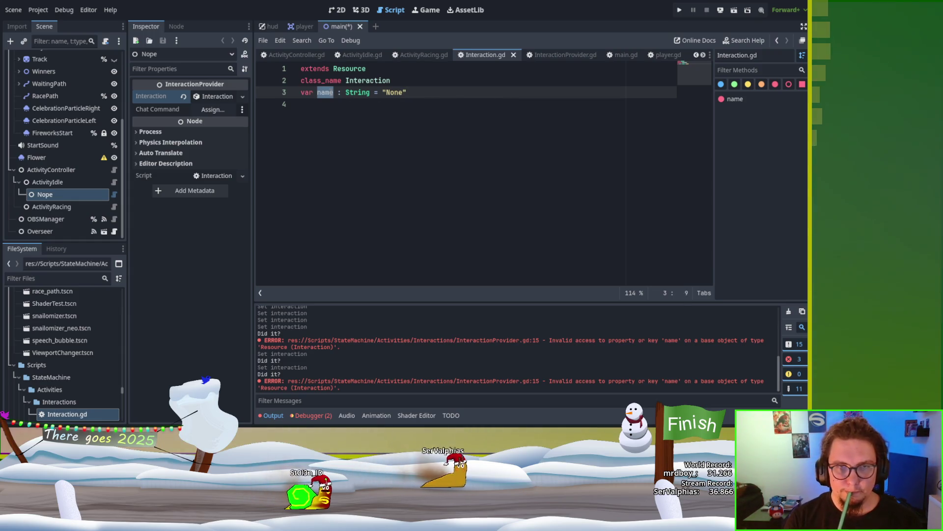
pyautogui.write('interactio')
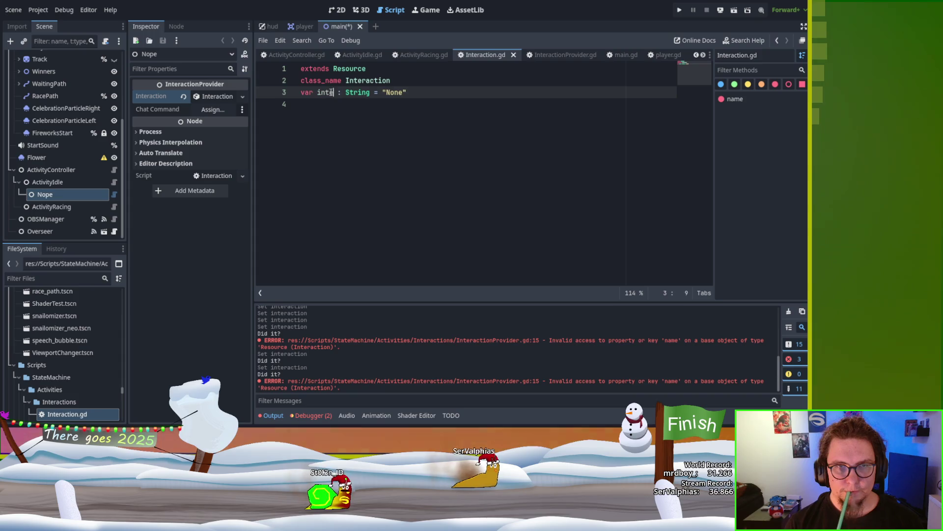
pyautogui.write('n_name')
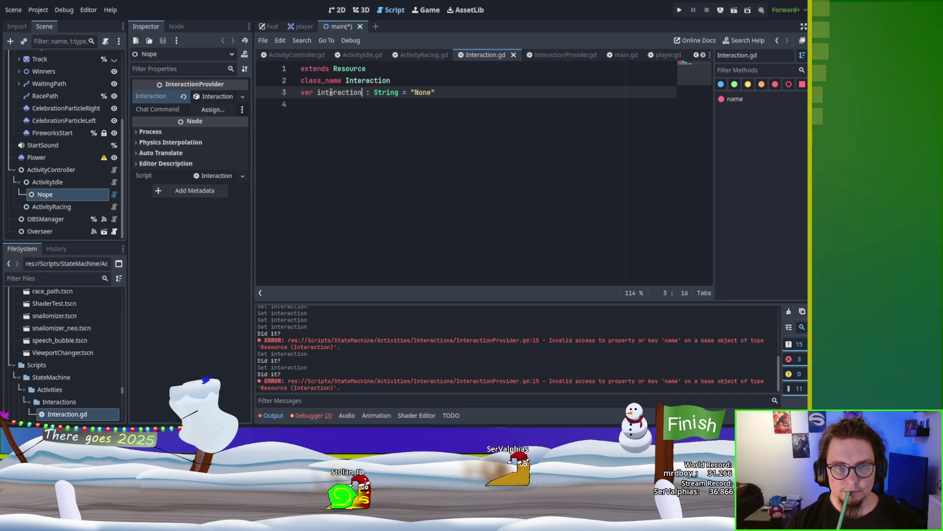
pyautogui.doubleClick(330, 91)
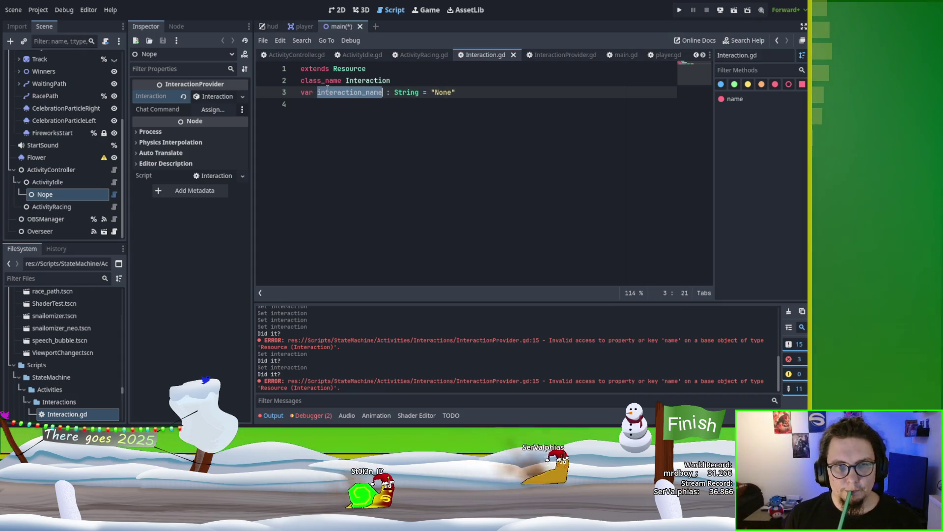
pyautogui.hotkey('ctrl', 's')
# - Change interaction.name to interaction.interaction_name in node_rename and close the main scene
pyautogui.click(565, 55)
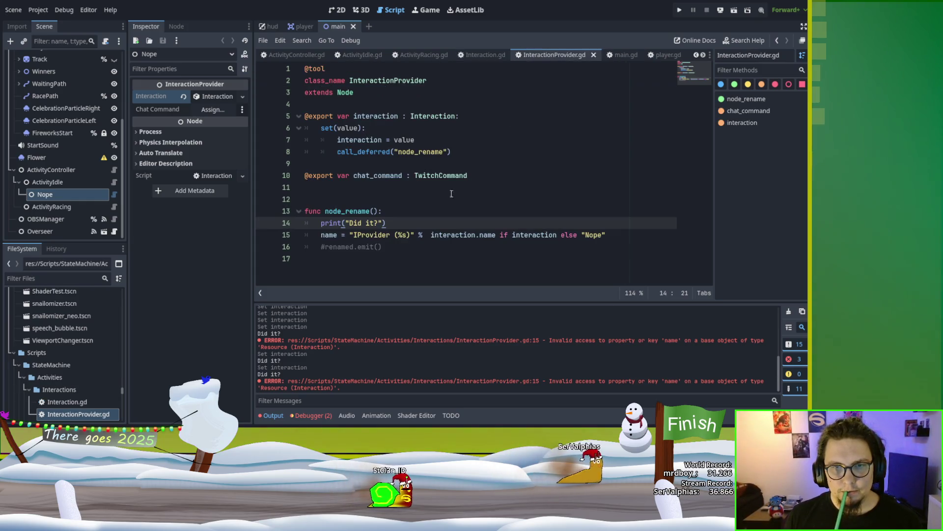
pyautogui.click(461, 234)
pyautogui.doubleClick(461, 234)
pyautogui.doubleClick(488, 234)
pyautogui.write('interaction_name')
pyautogui.click(542, 199)
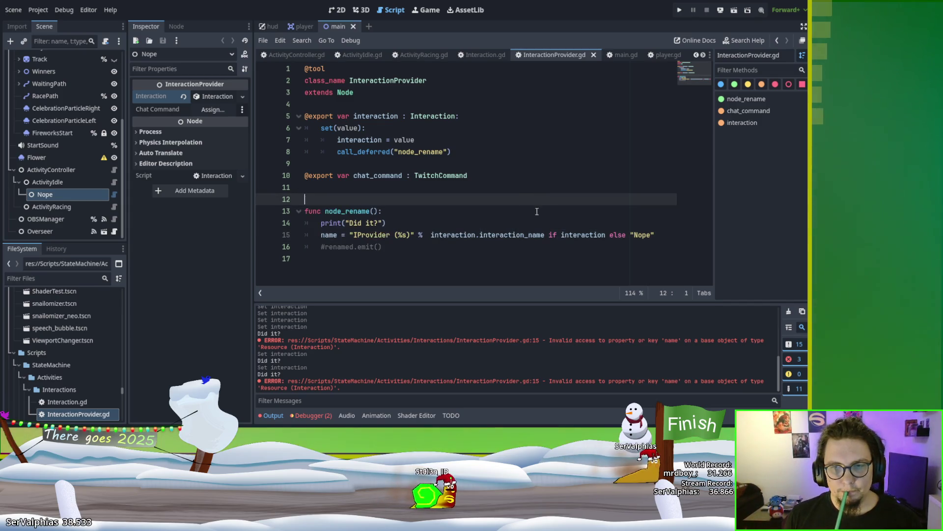
pyautogui.click(465, 211)
pyautogui.click(353, 26)
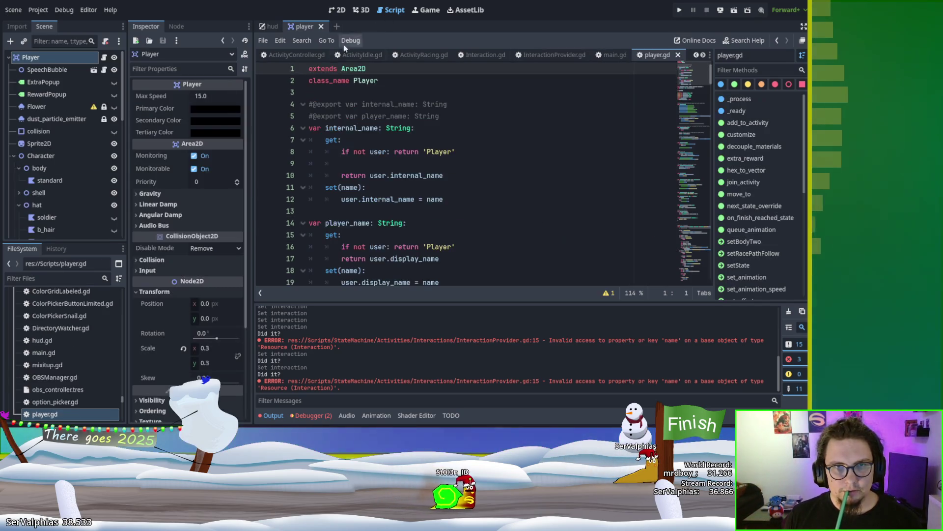
# - Filter the FileSystem for 'main' and reopen main.tscn
pyautogui.click(58, 278)
pyautogui.write('ma')
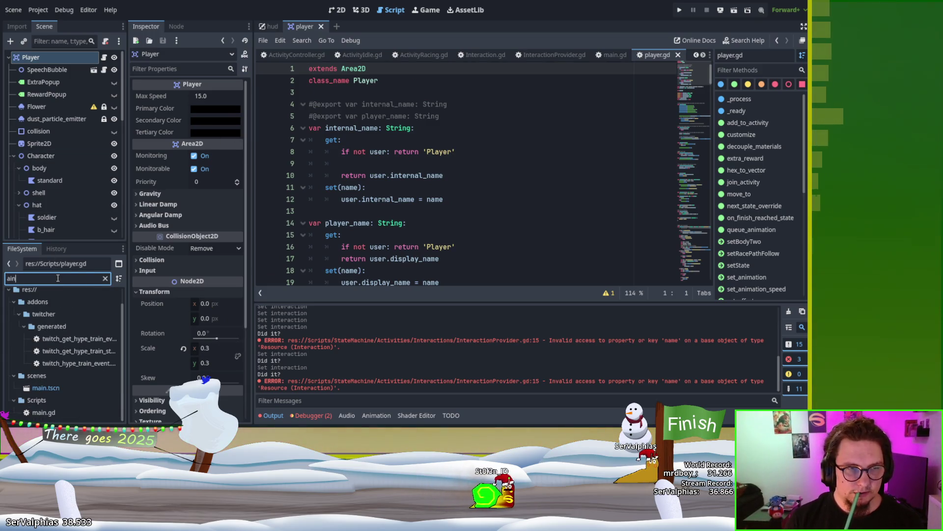
pyautogui.write('in')
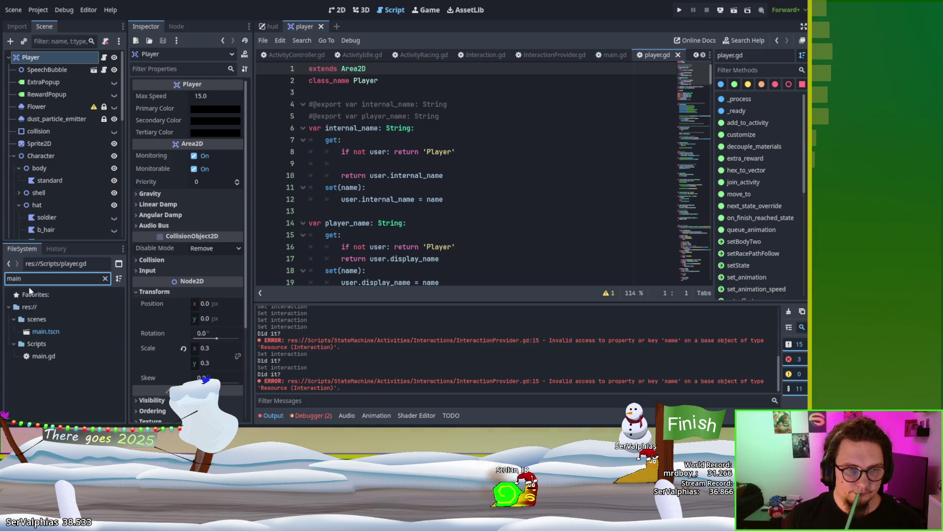
pyautogui.click(68, 336)
pyautogui.doubleClick(67, 335)
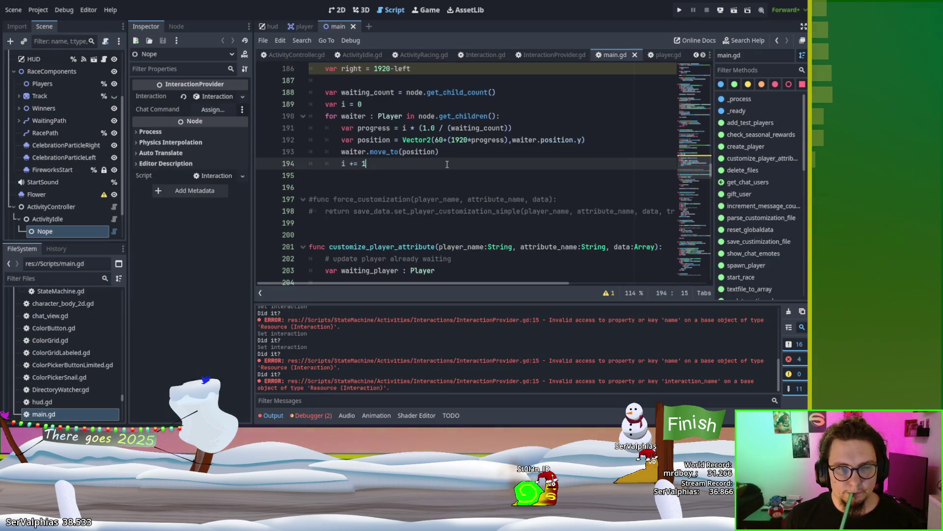
# - Clear and restore the Nope node's Interaction property, then bring up InteractionProvider.gd
pyautogui.click(242, 96)
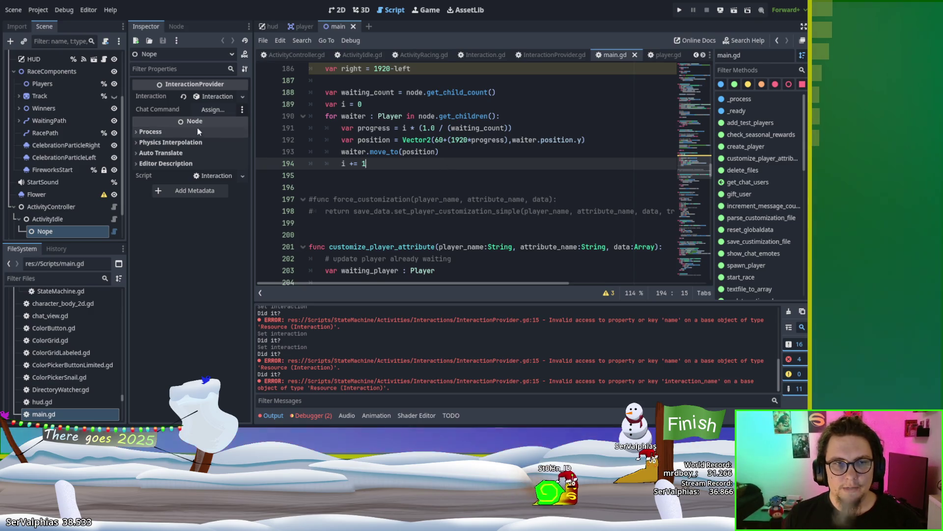
pyautogui.click(217, 147)
pyautogui.hotkey('ctrl', 'z')
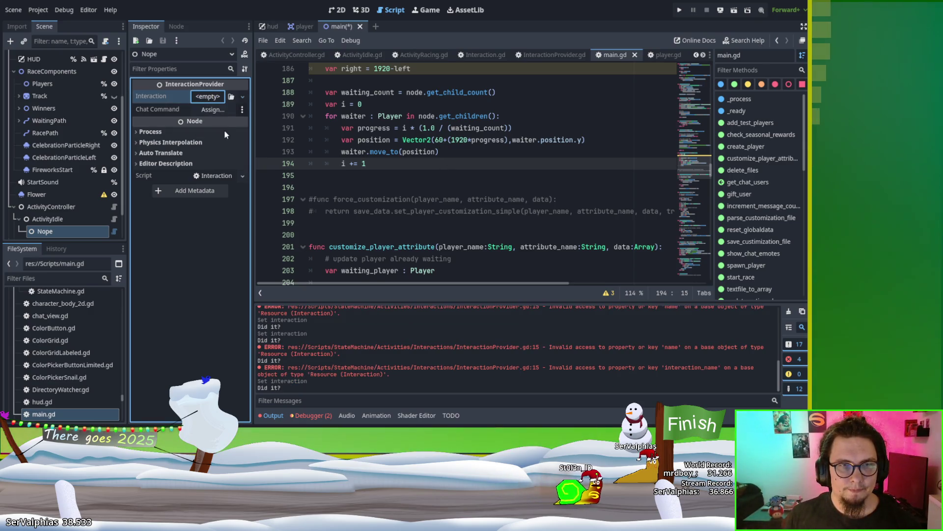
pyautogui.click(414, 139)
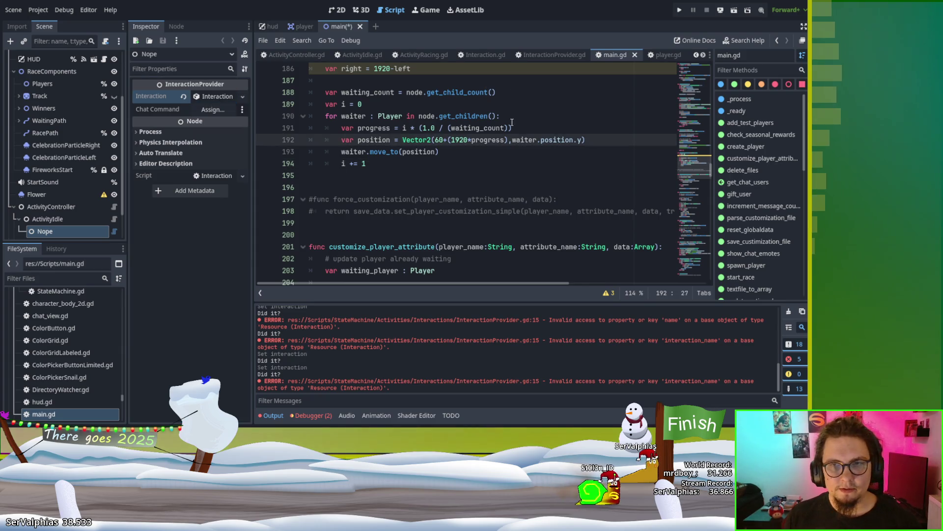
pyautogui.scroll(-2, 503, 160)
pyautogui.scroll(2, 503, 160)
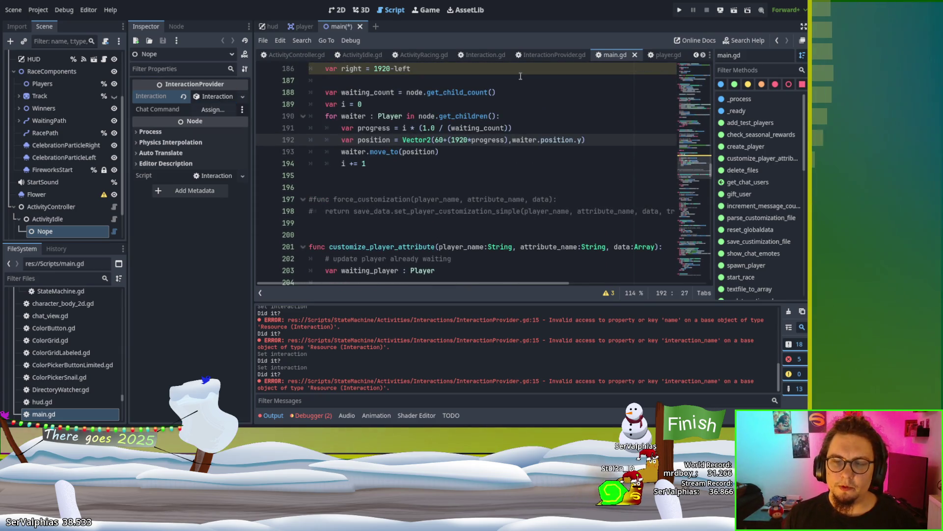
pyautogui.click(485, 55)
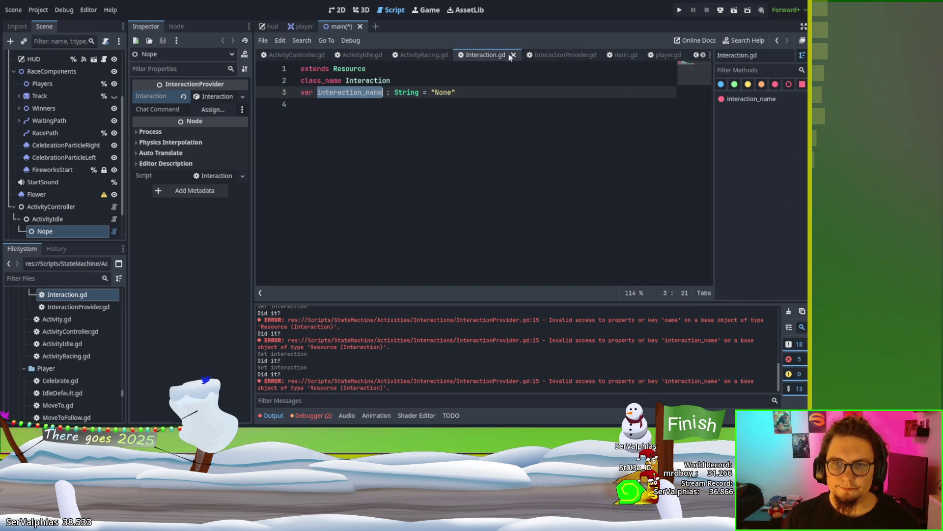
pyautogui.click(537, 55)
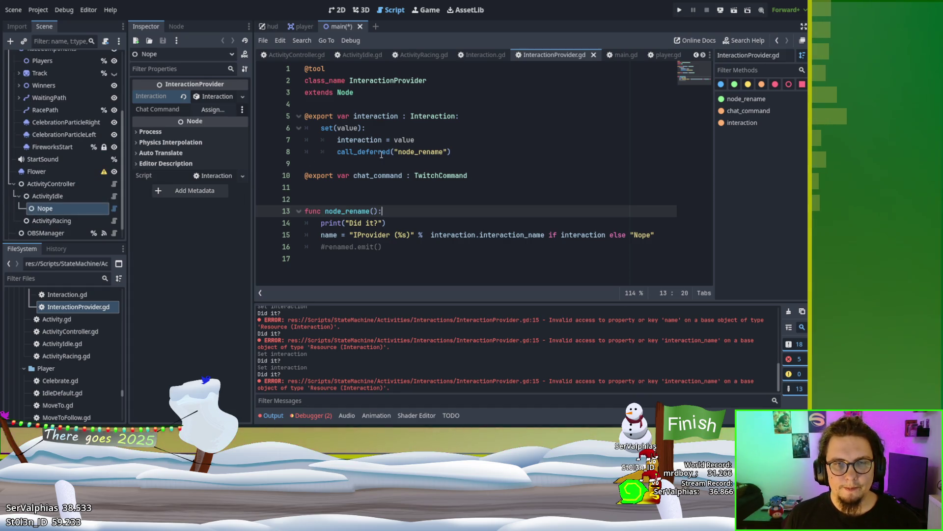
# - Clear and reassign the node's Interaction property, then switch to Interaction.gd
pyautogui.click(184, 97)
pyautogui.click(217, 97)
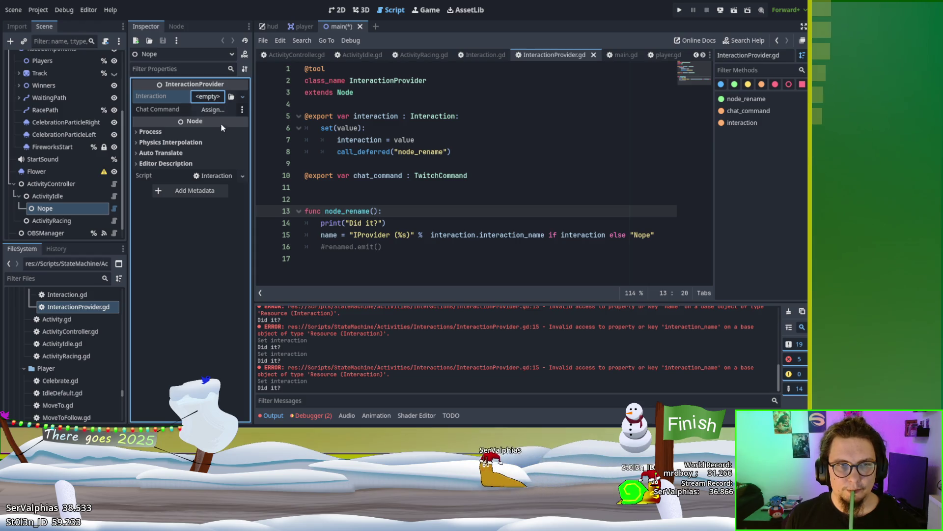
pyautogui.click(224, 126)
pyautogui.click(370, 175)
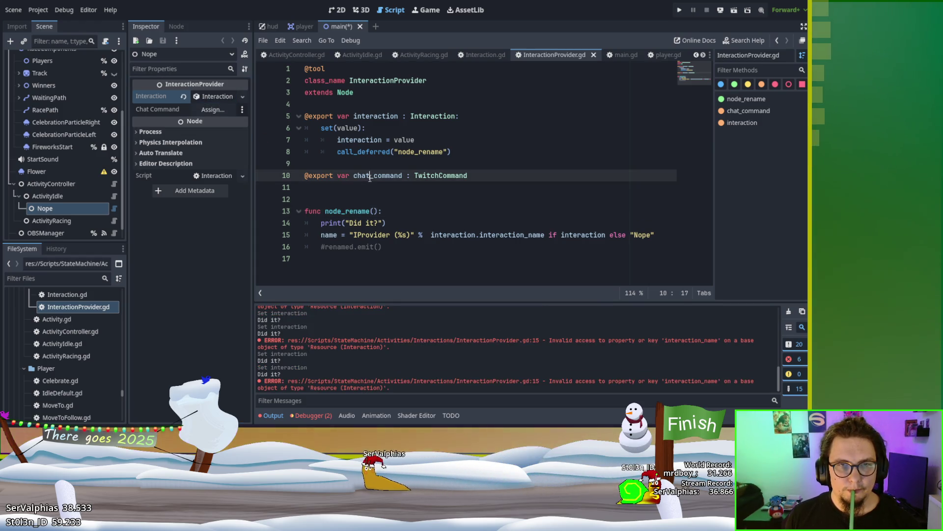
pyautogui.click(377, 211)
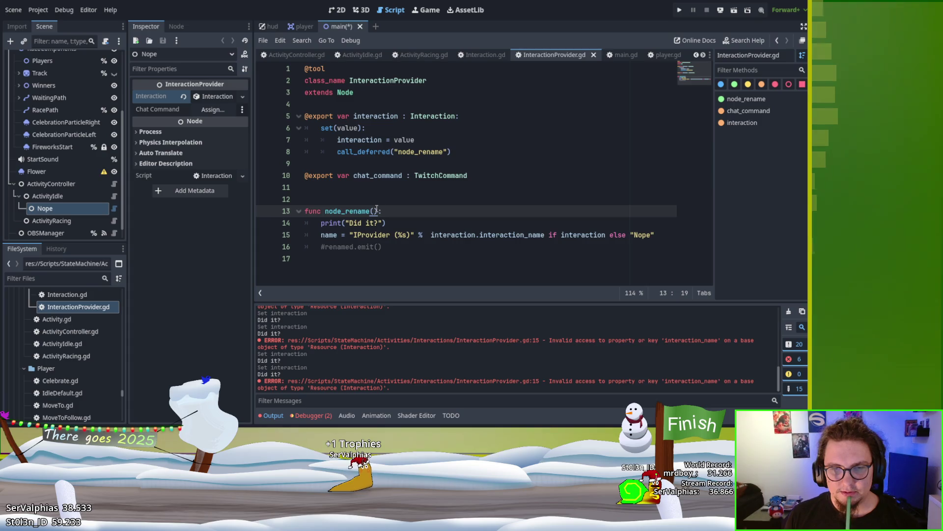
pyautogui.click(483, 55)
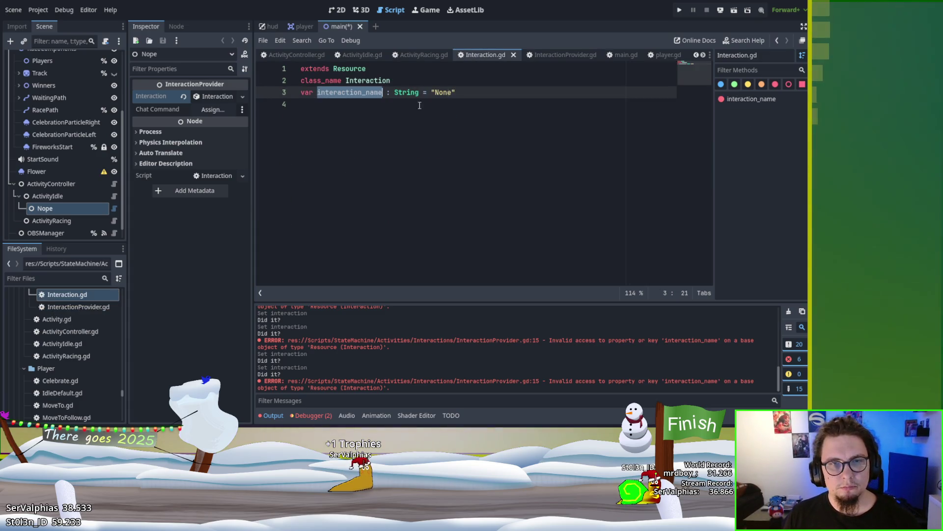
pyautogui.click(434, 101)
pyautogui.doubleClick(349, 92)
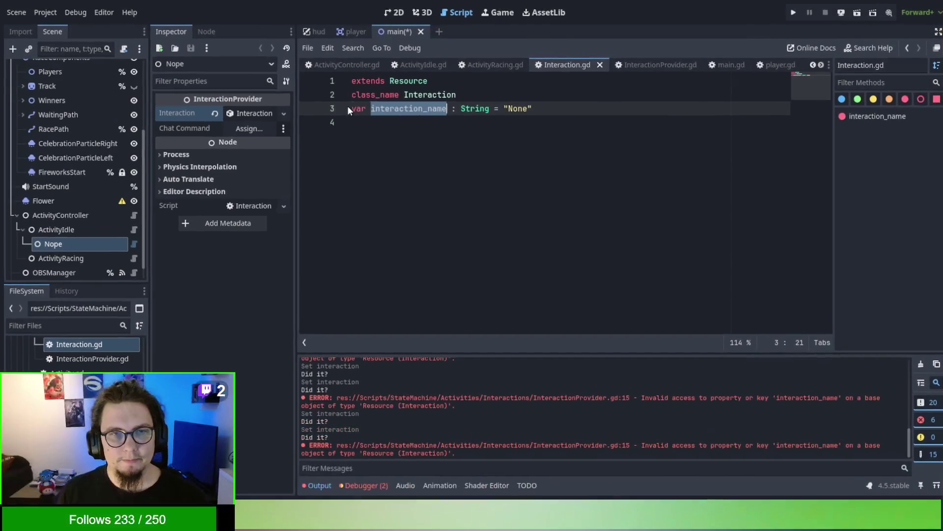
pyautogui.click(348, 108)
pyautogui.write('@')
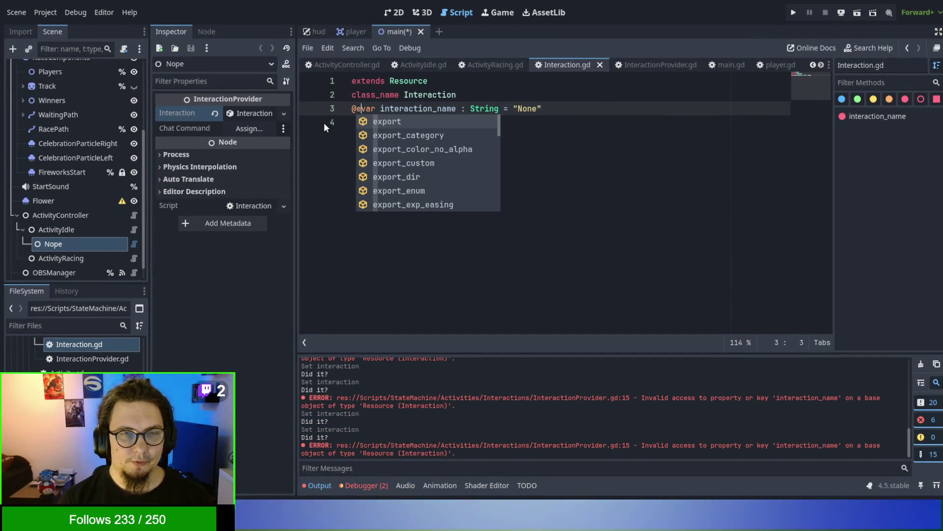
pyautogui.write('export')
pyautogui.hotkey('ctrl', 's')
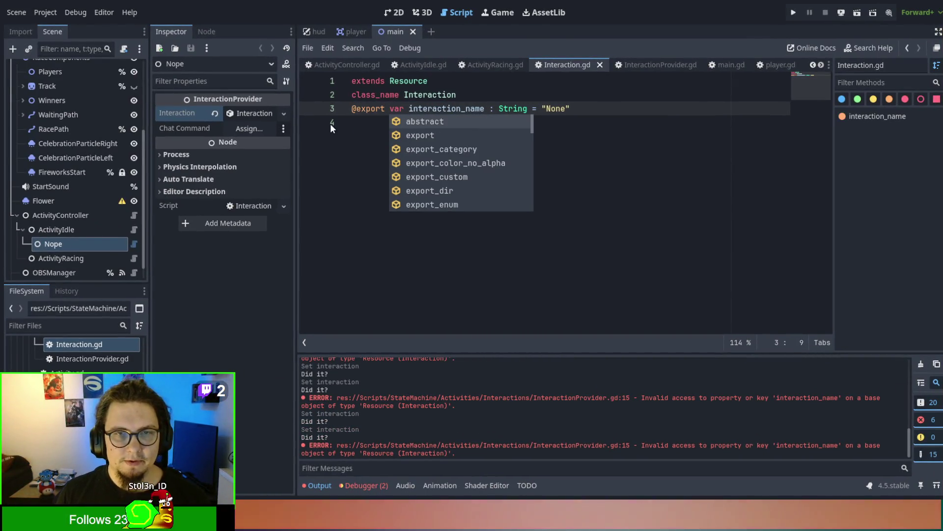
# - Clear and restore the provider's Interaction property, renaming the node IProvider (None)
pyautogui.click(661, 64)
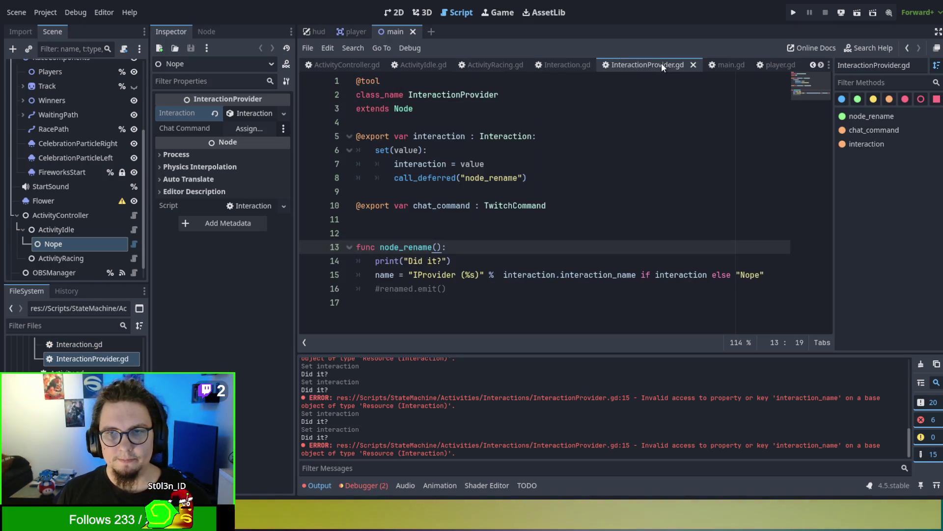
pyautogui.click(215, 115)
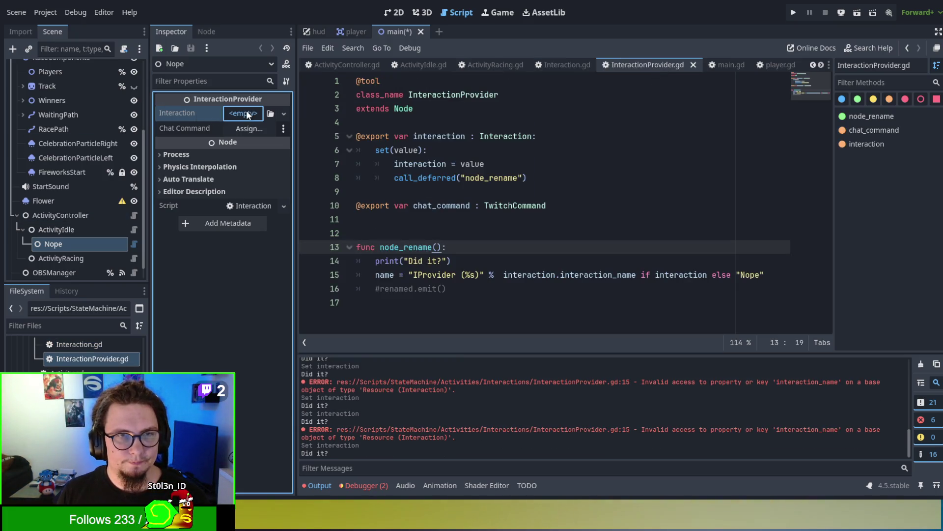
pyautogui.hotkey('ctrl', 'z')
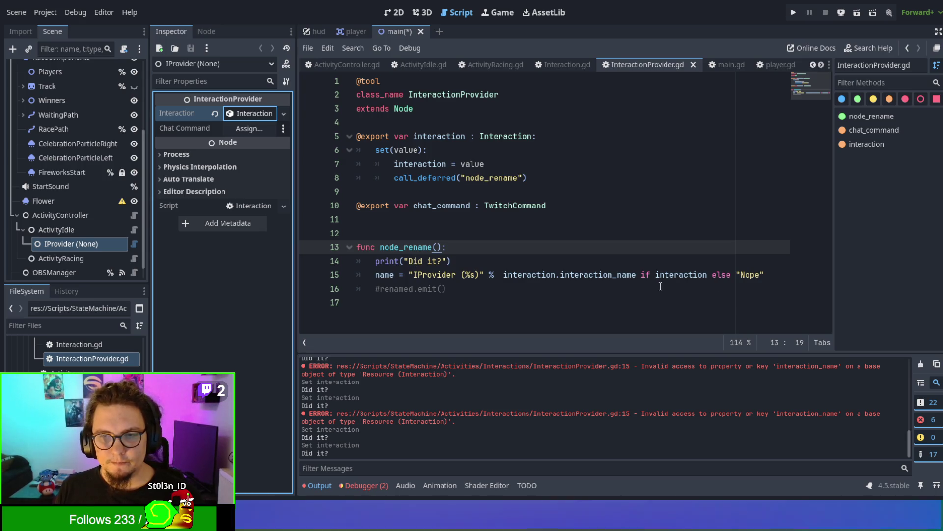
# - Add an opening parenthesis before the interaction conditional on line 15
pyautogui.click(503, 275)
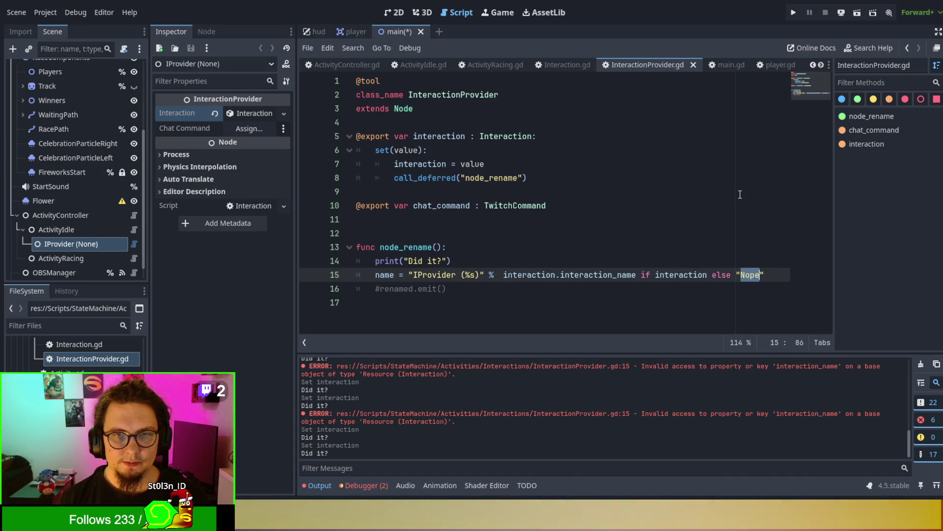
pyautogui.write('tionPro')
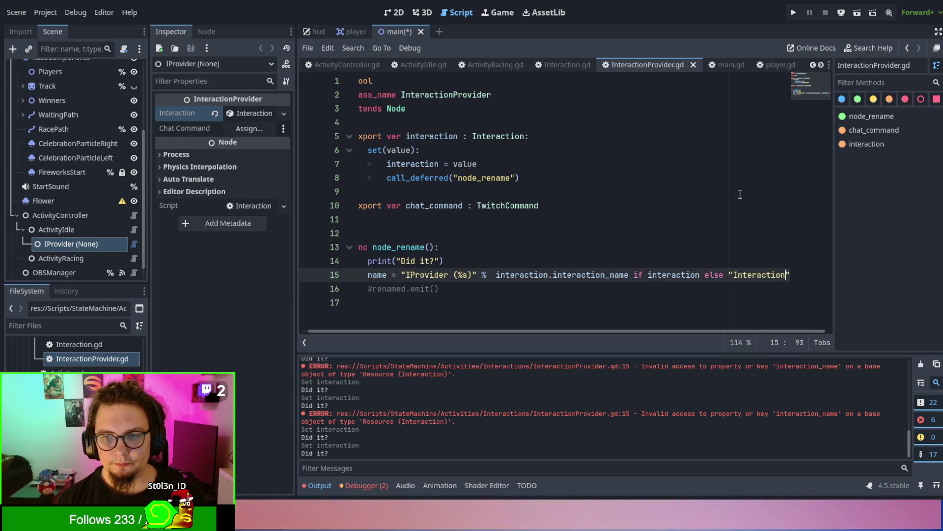
pyautogui.write('vide')
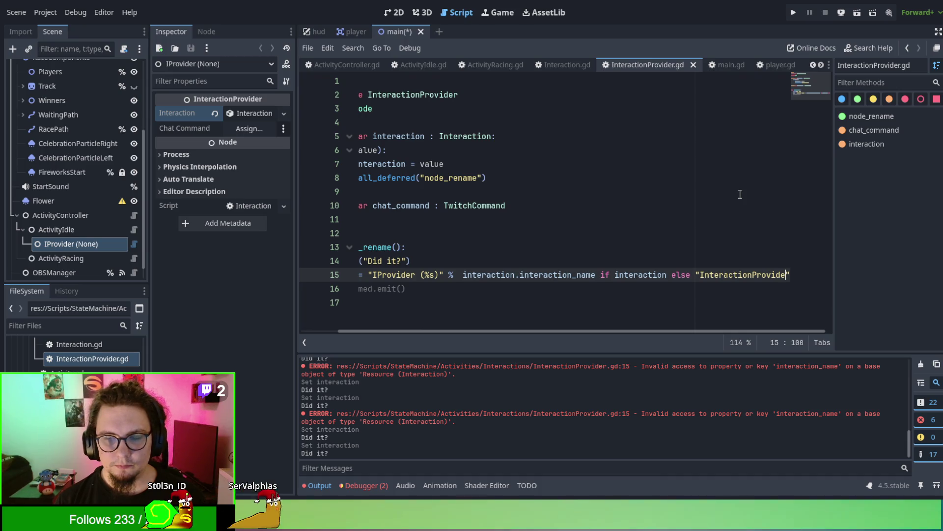
pyautogui.write('r')
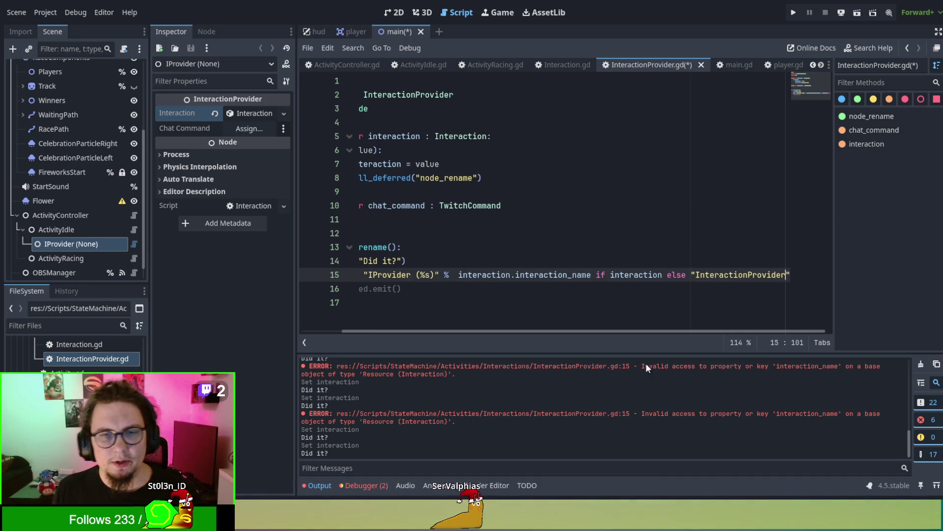
pyautogui.moveTo(579, 332); pyautogui.dragTo(506, 331)
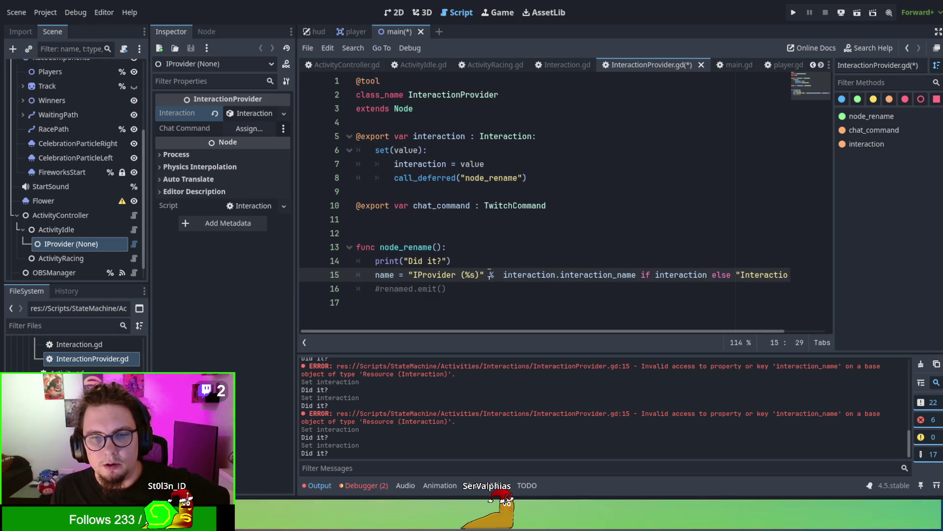
pyautogui.click(506, 276)
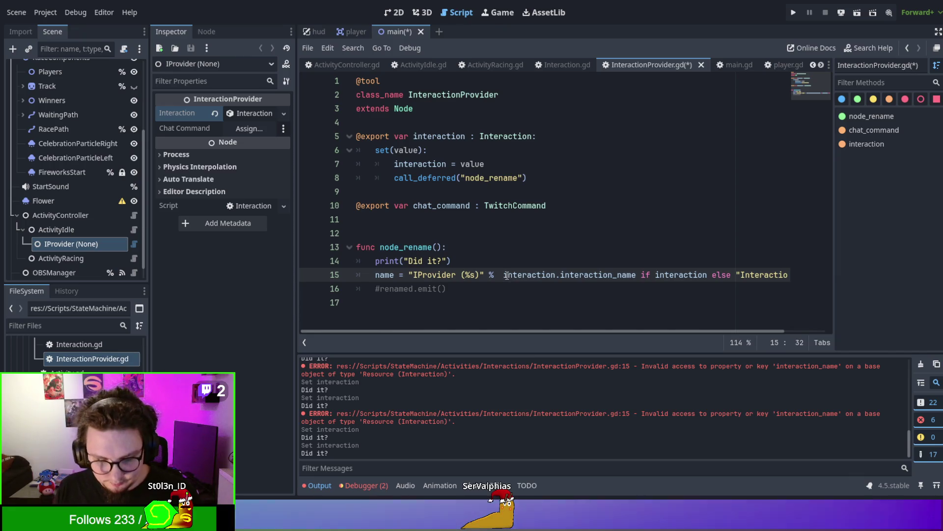
pyautogui.write('*')
pyautogui.press('BackSpace')
pyautogui.write('(')
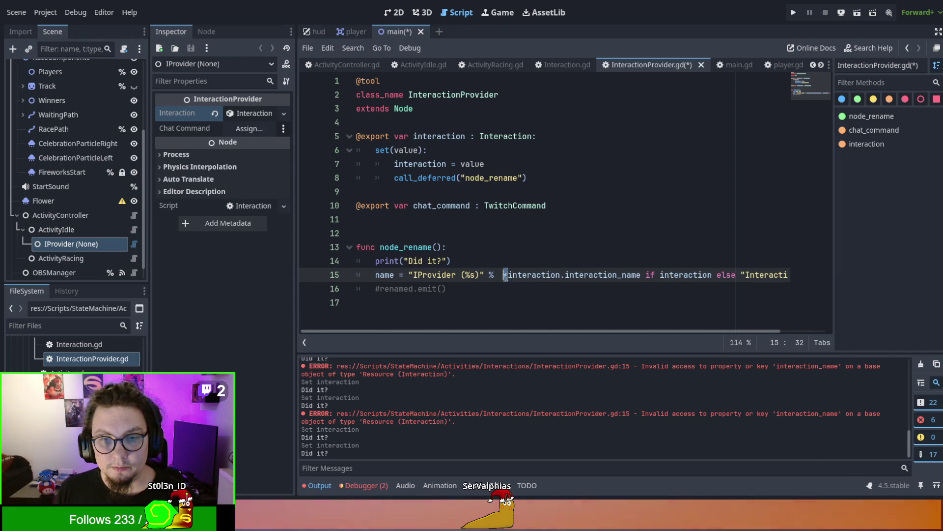
# - Change the fallback string to "unassigned" and close the parenthesis, then save and run with F5
pyautogui.doubleClick(774, 275)
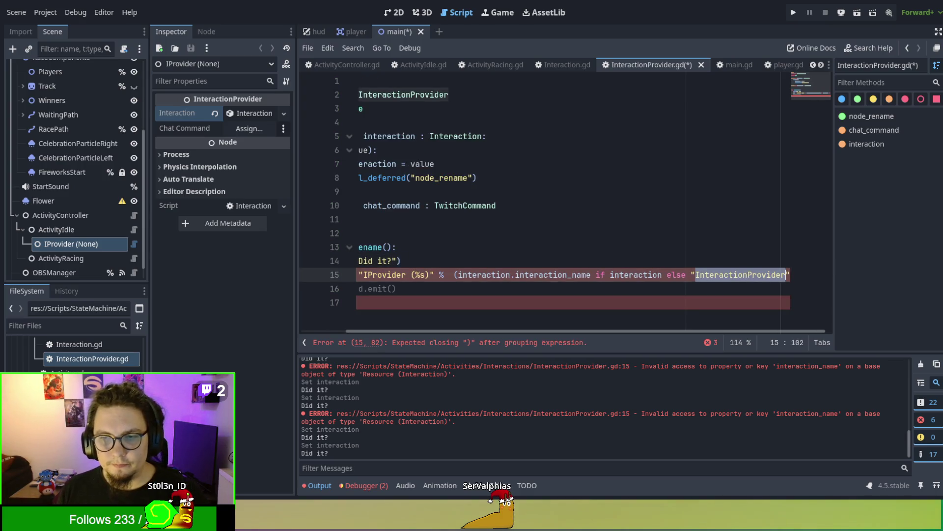
pyautogui.write('EUnassig')
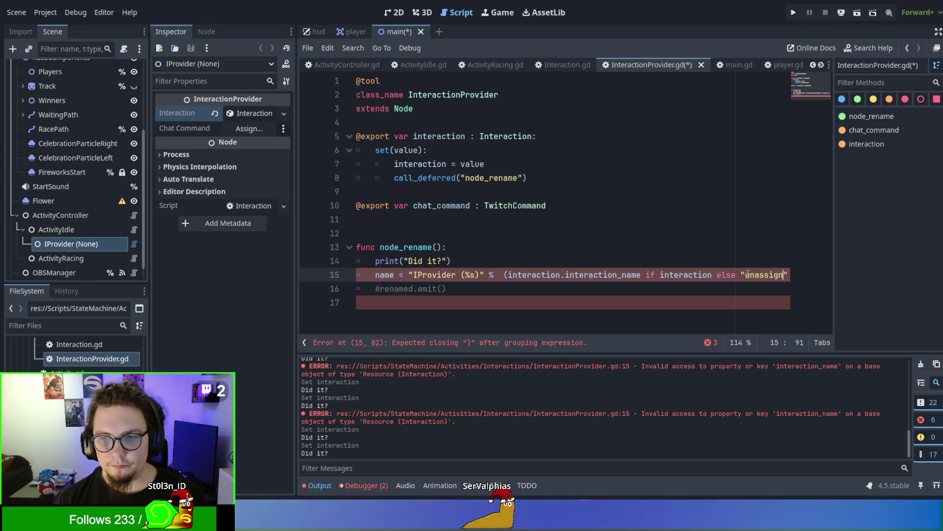
pyautogui.write('ned02')
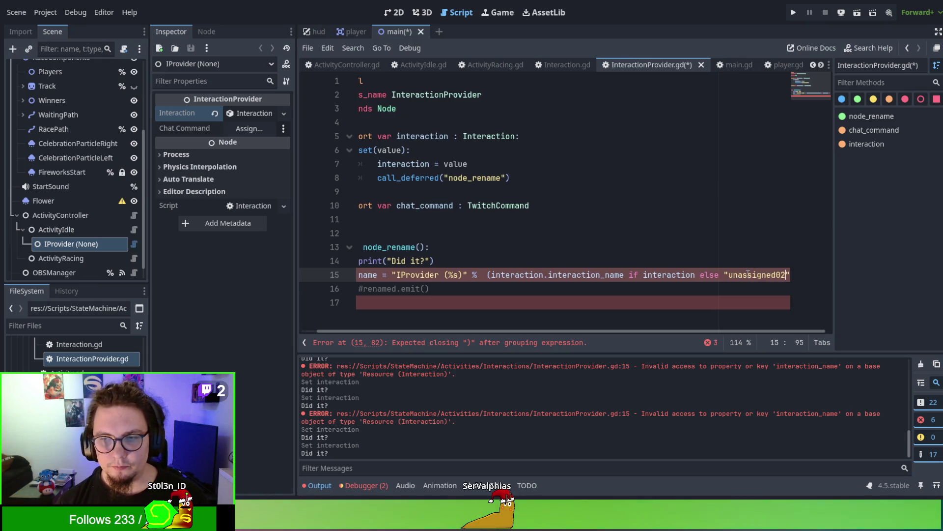
pyautogui.press('BackSpace')
pyautogui.press('BackSpace')
pyautogui.press('BackSpace')
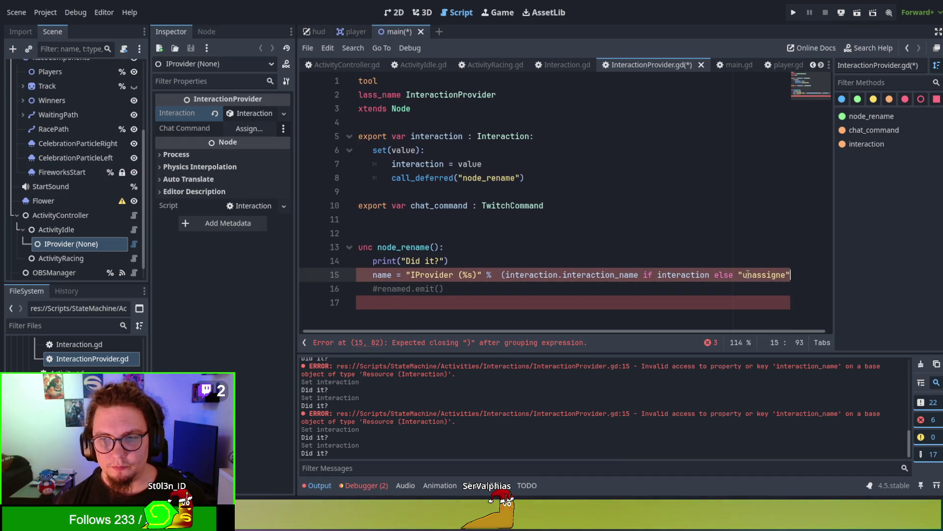
pyautogui.write('d")')
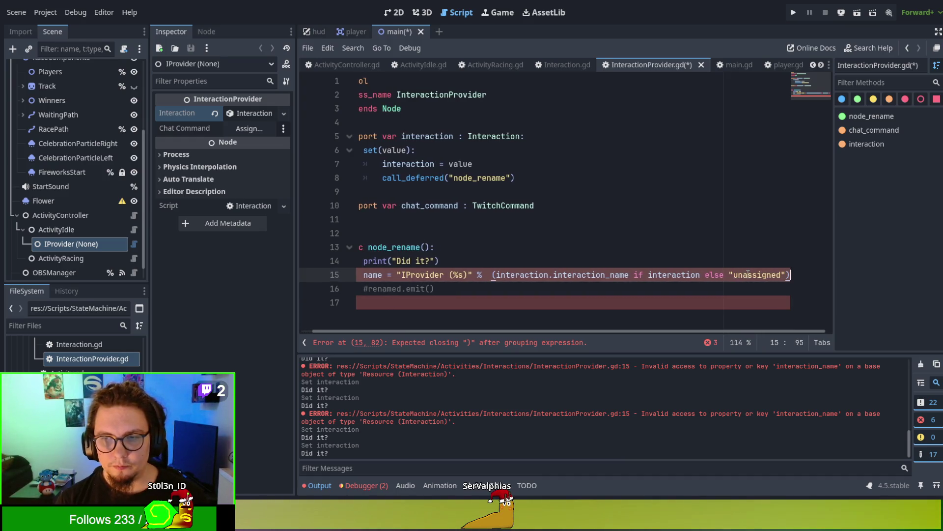
pyautogui.press('Up')
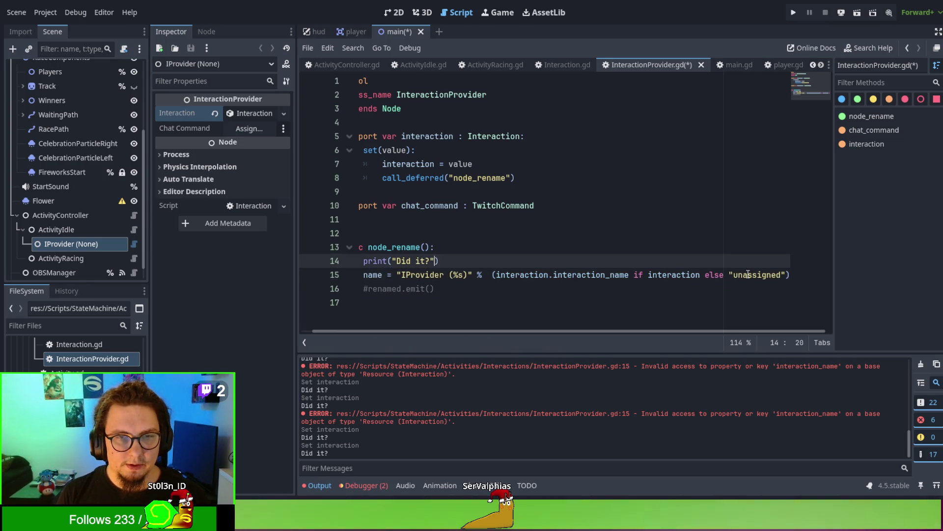
pyautogui.click(703, 274)
pyautogui.press('F5')
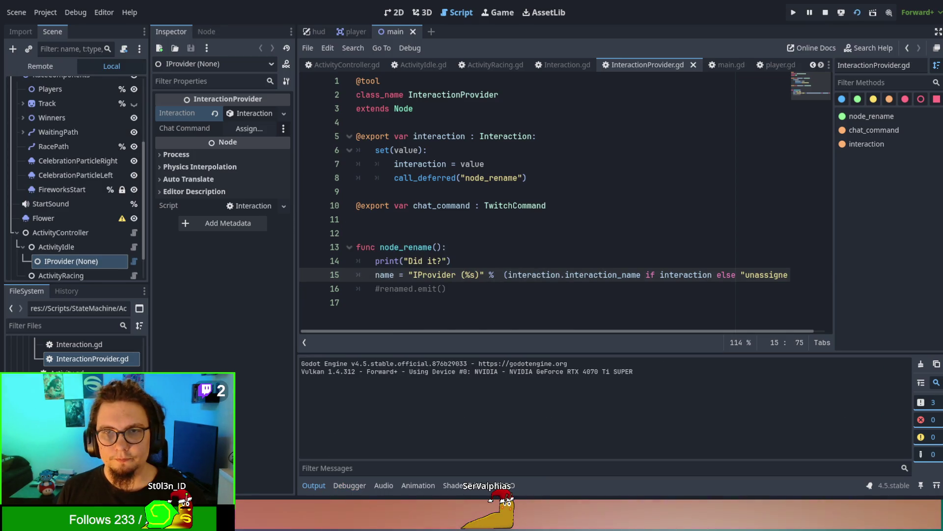
# - Stop the running game and close the main scene
pyautogui.press('Up')
pyautogui.press('Up')
pyautogui.press('Up')
pyautogui.press('F5')
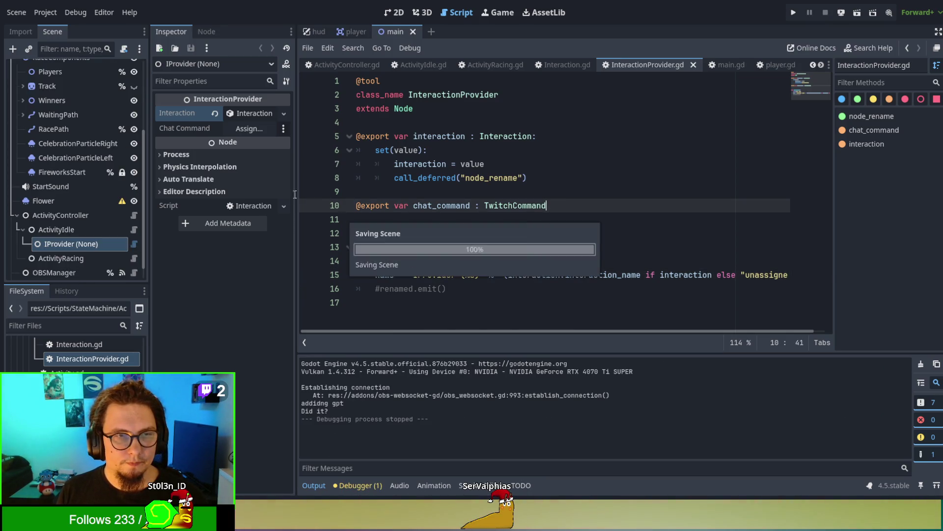
pyautogui.click(413, 32)
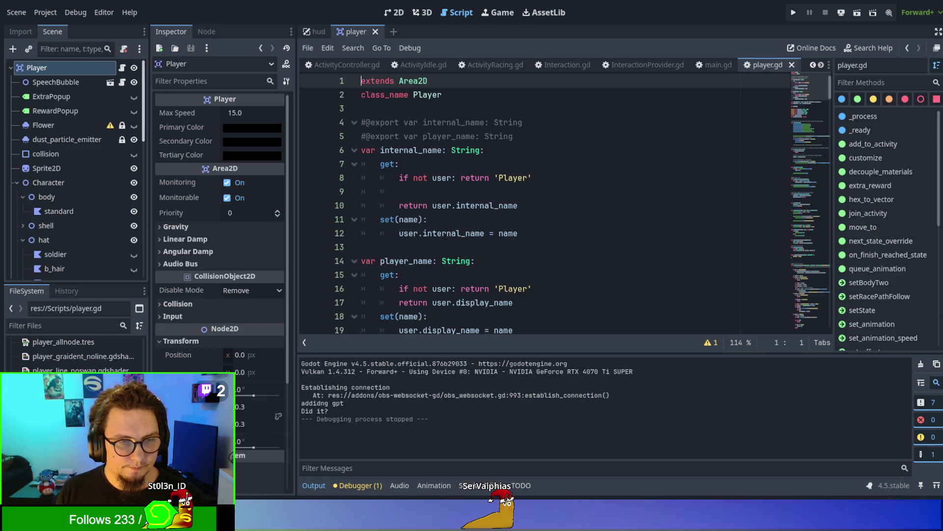
# - Filter the FileSystem dock for 'main' and reopen main.tscn
pyautogui.click(69, 326)
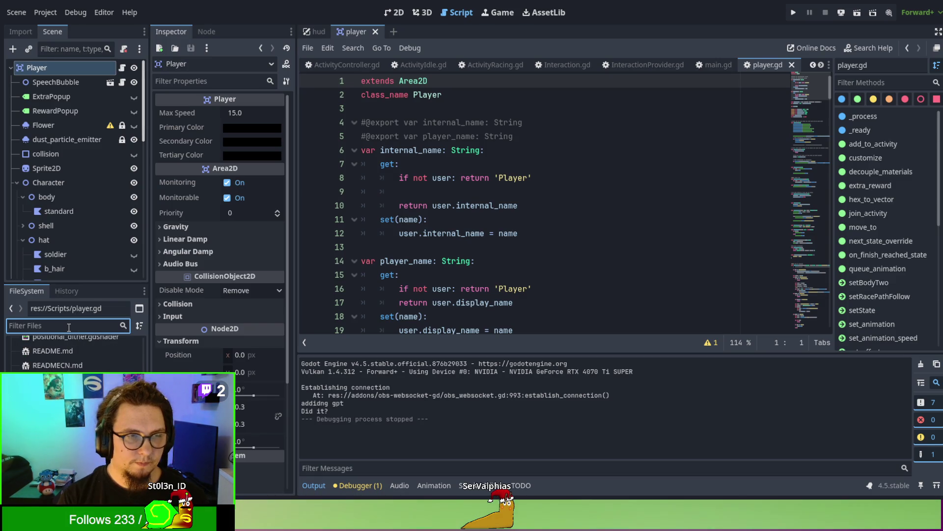
pyautogui.write('main')
pyautogui.press('Down')
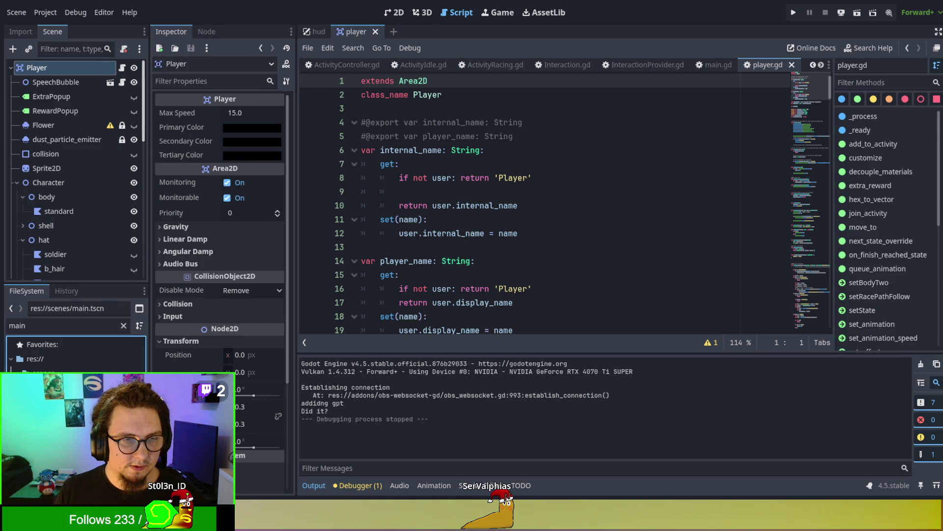
pyautogui.press('Return')
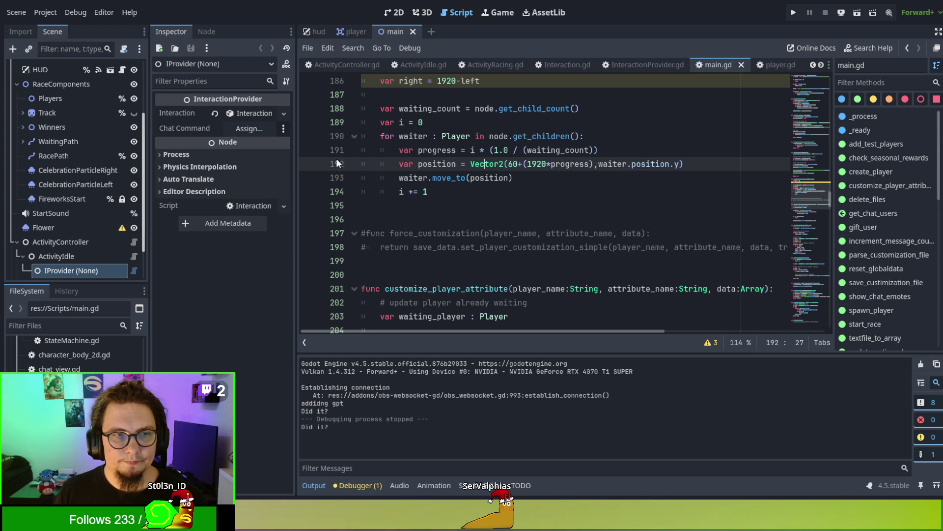
pyautogui.scroll(-2, 103, 157)
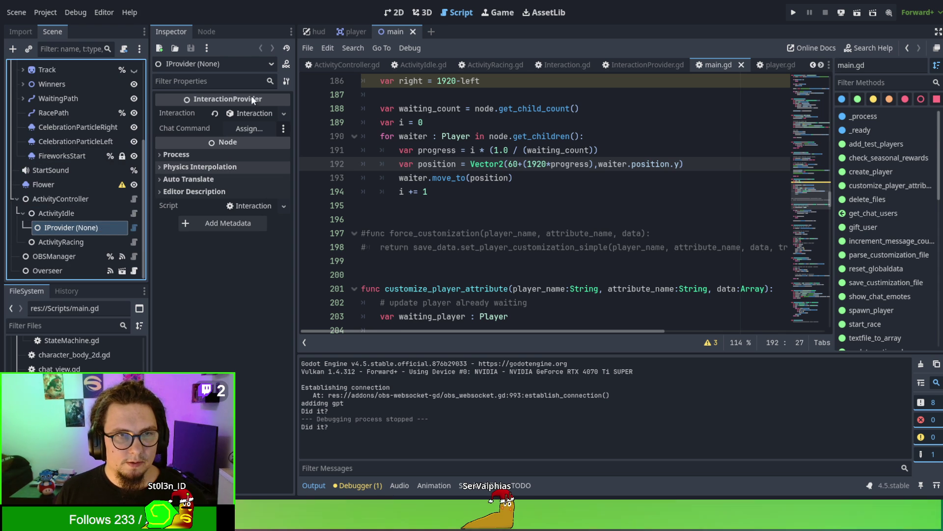
# - Clear the IProvider's Interaction resource, undo with Ctrl+Z, then clear it again to test the setter
pyautogui.click(215, 113)
pyautogui.click(246, 112)
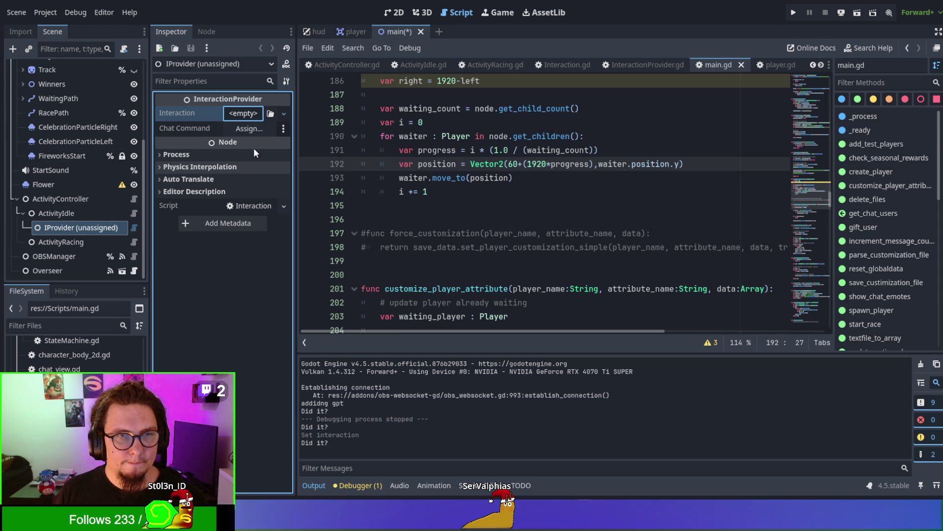
pyautogui.hotkey('ctrl', 'z')
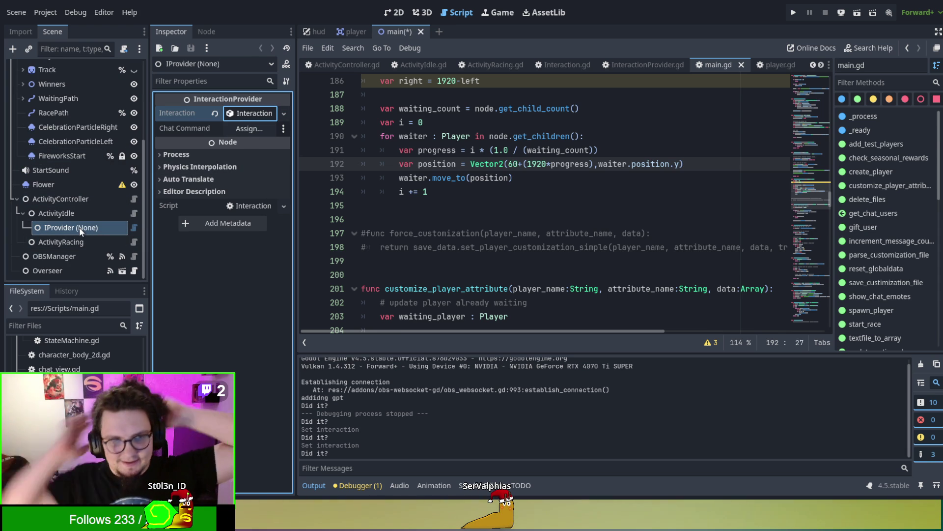
pyautogui.click(214, 113)
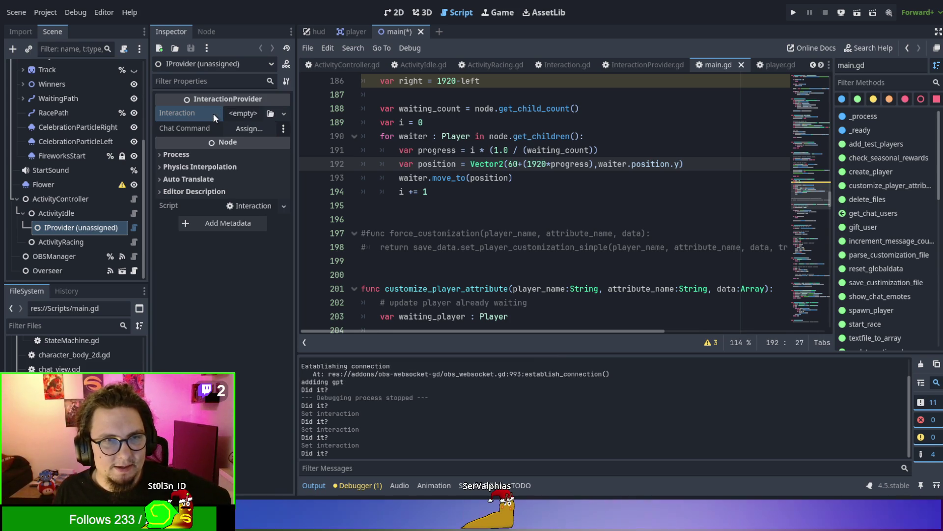
pyautogui.click(90, 229)
pyautogui.click(239, 113)
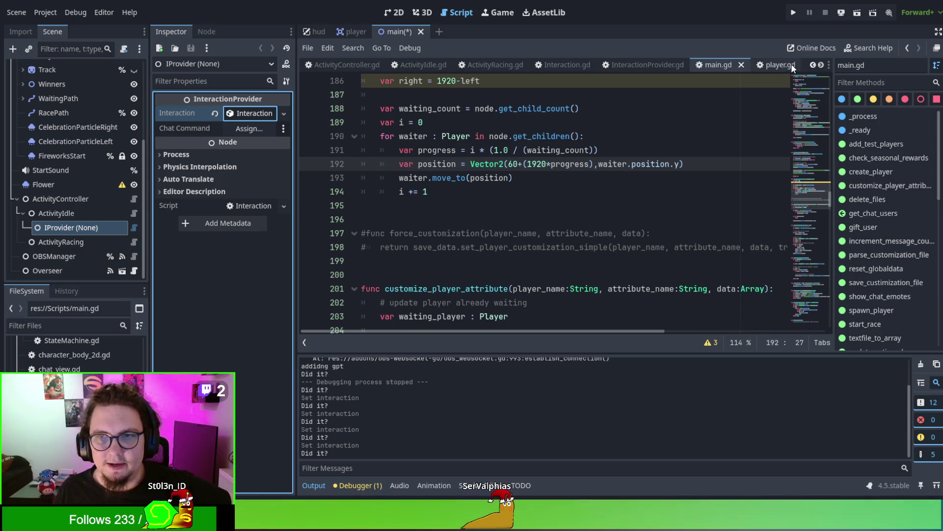
# - Scroll the script tab bar back and forth to review the open scripts
pyautogui.scroll(-1, 632, 62)
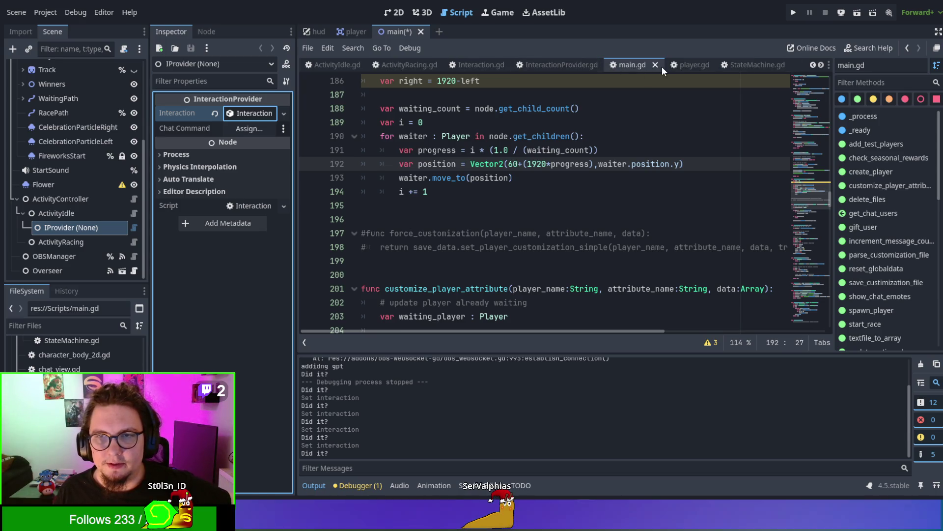
pyautogui.scroll(2, 597, 64)
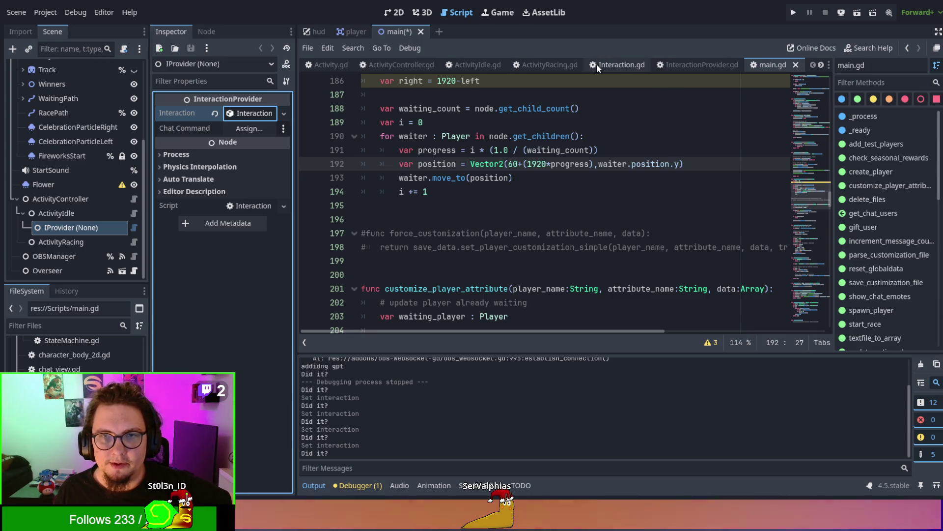
pyautogui.scroll(-4, 596, 63)
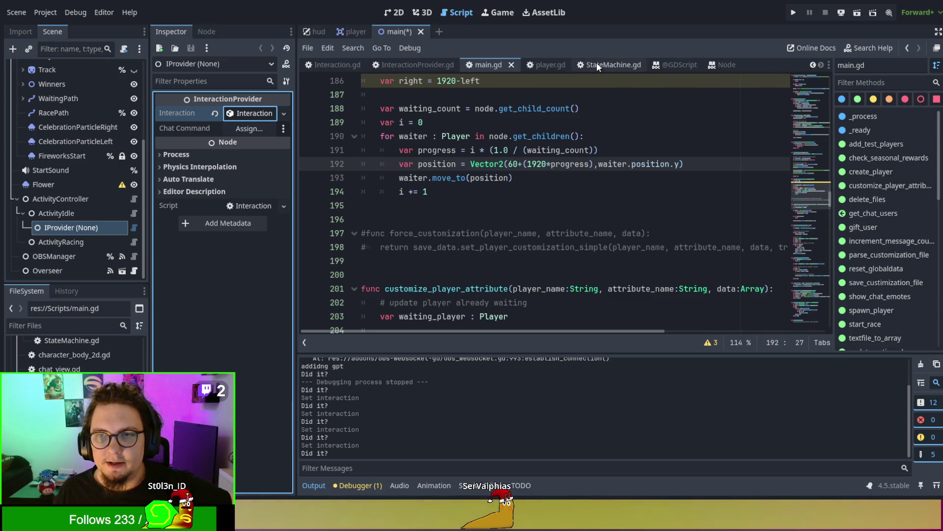
pyautogui.scroll(4, 572, 62)
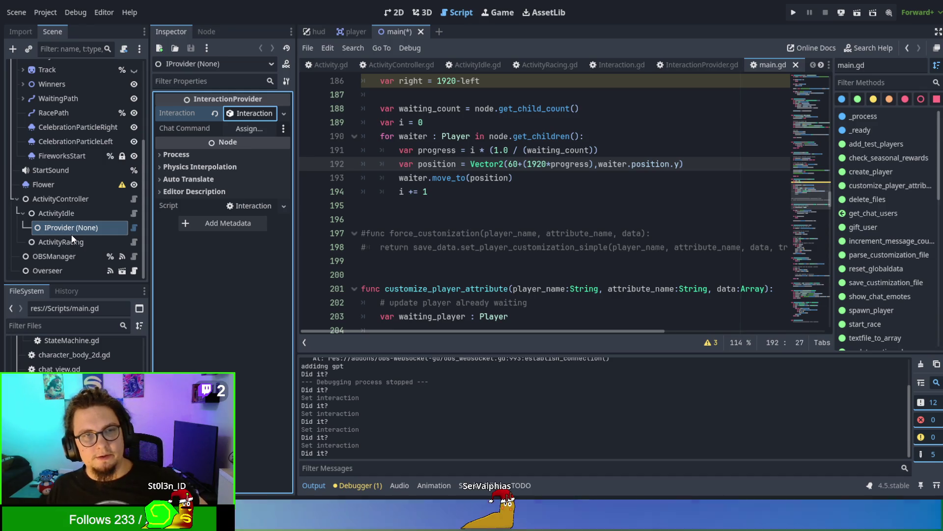
pyautogui.scroll(5, 73, 351)
pyautogui.scroll(5, 73, 351)
# - Browse the FileSystem dock folders down into res://Scripts/StateMachine
pyautogui.click(94, 320)
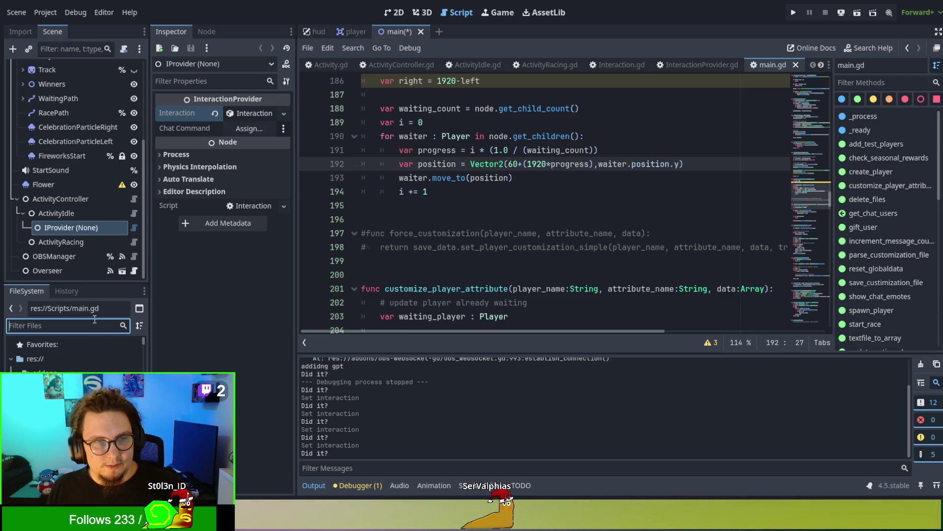
pyautogui.click(55, 387)
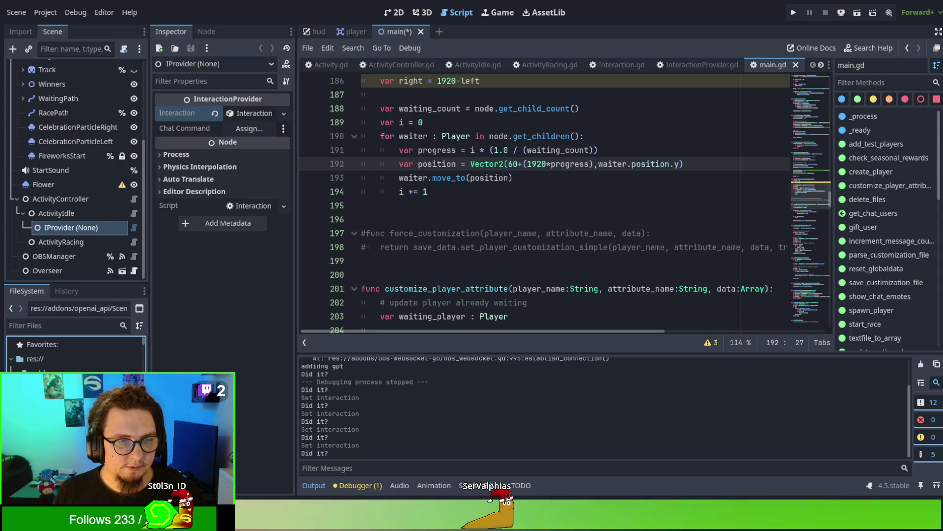
pyautogui.press('Down')
pyautogui.press('Up')
pyautogui.press('Down')
pyautogui.press('Down')
pyautogui.press('Down')
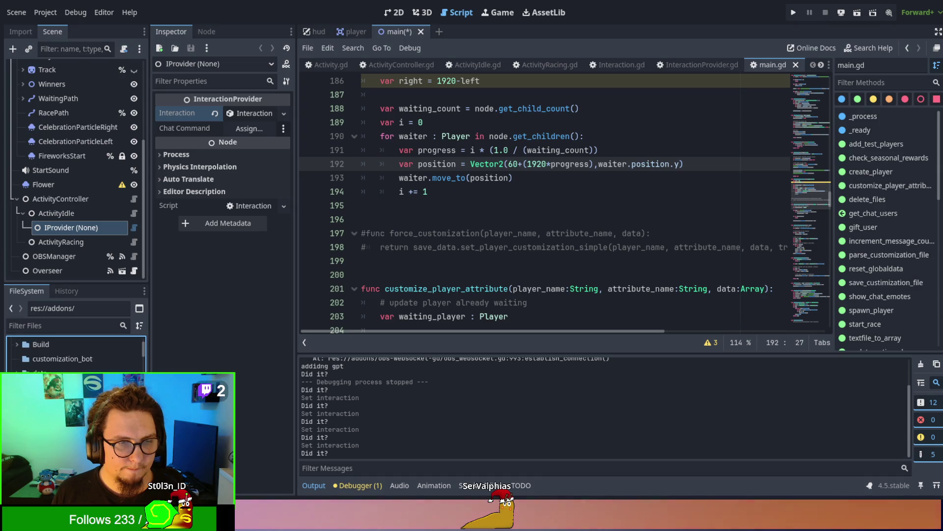
pyautogui.press('Left')
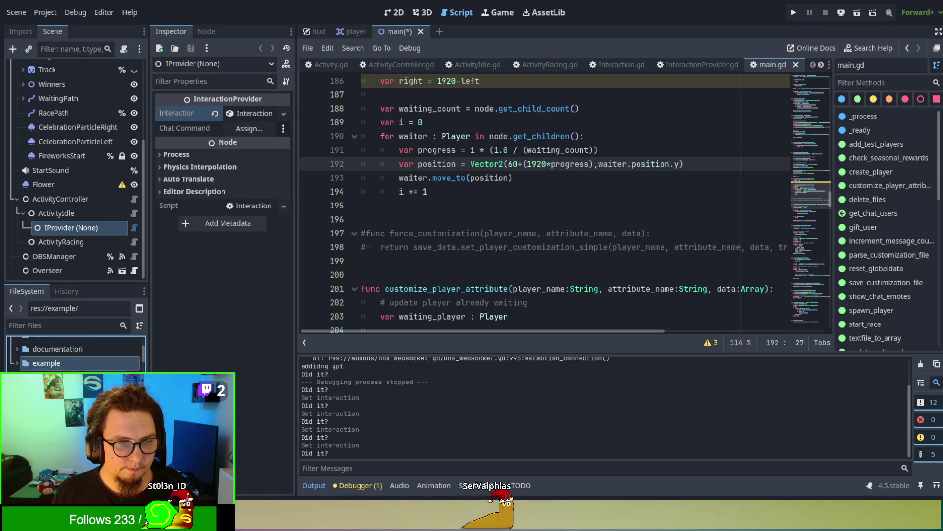
pyautogui.click(84, 370)
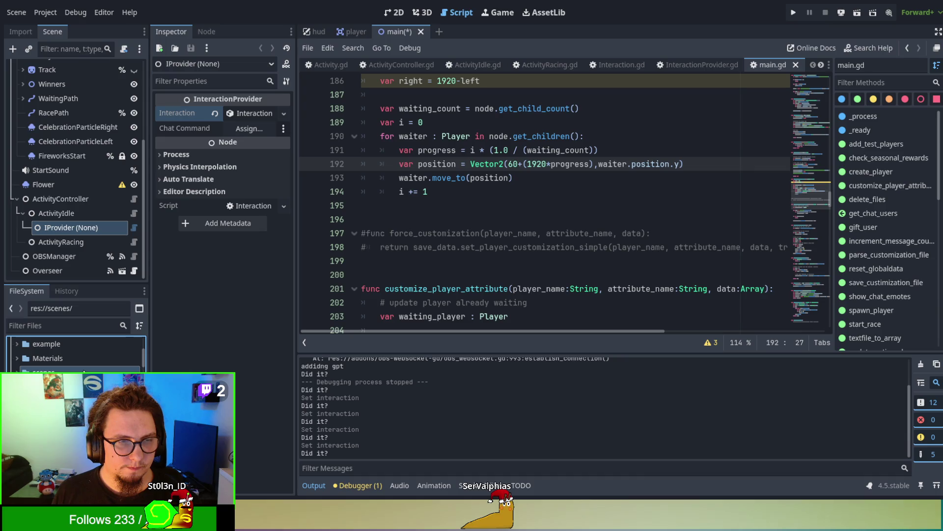
pyautogui.scroll(-2, 83, 363)
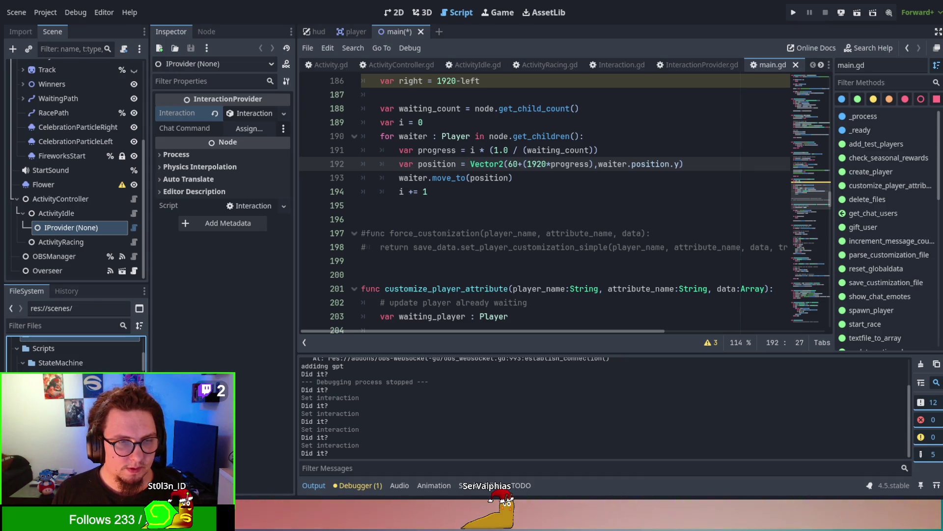
pyautogui.click(73, 377)
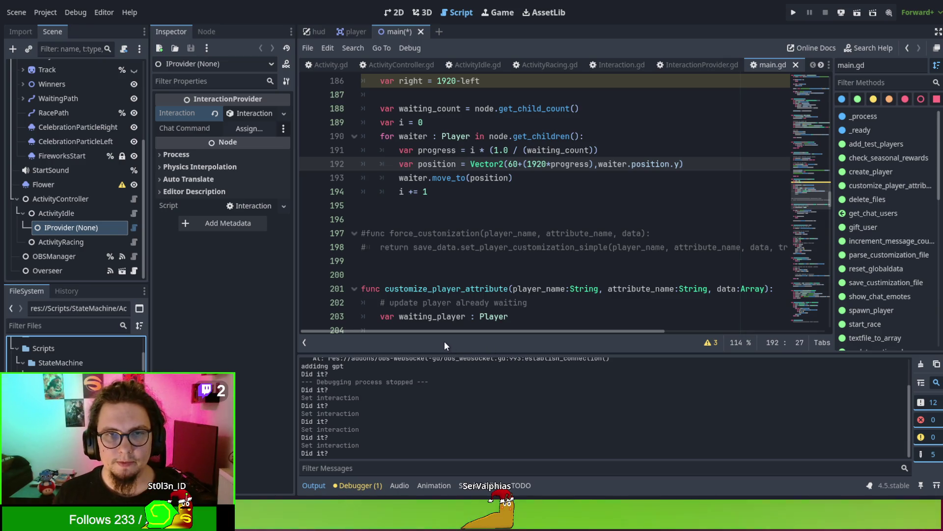
# - Add an interaction_name string variable below the extends line in InterMove.gd and save
pyautogui.scroll(2, 556, 210)
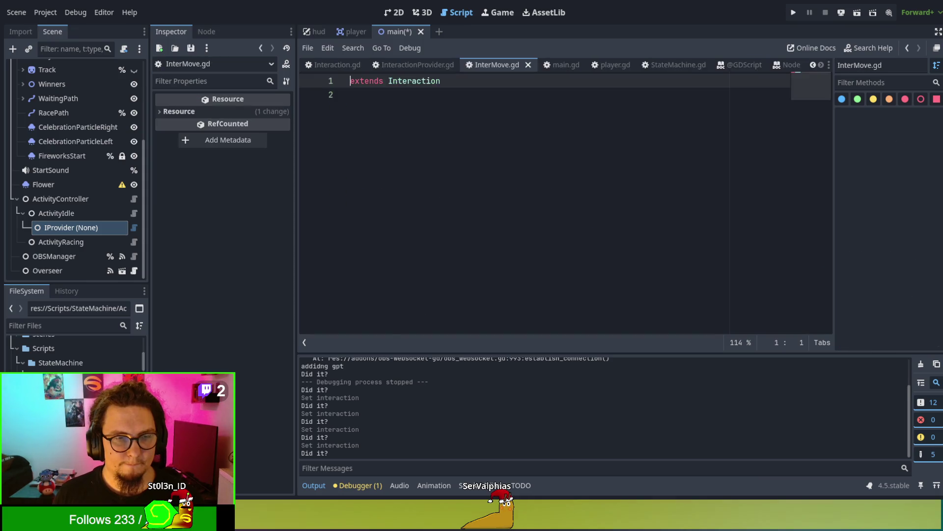
pyautogui.click(466, 122)
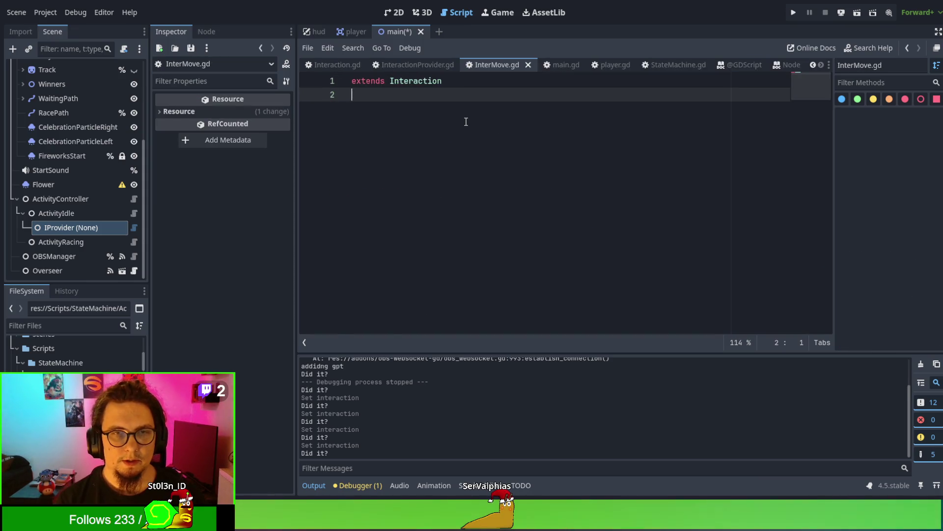
pyautogui.press('Return')
pyautogui.press('BackSpace')
pyautogui.press('BackSpace')
pyautogui.press('BackSpace')
pyautogui.write('var inter')
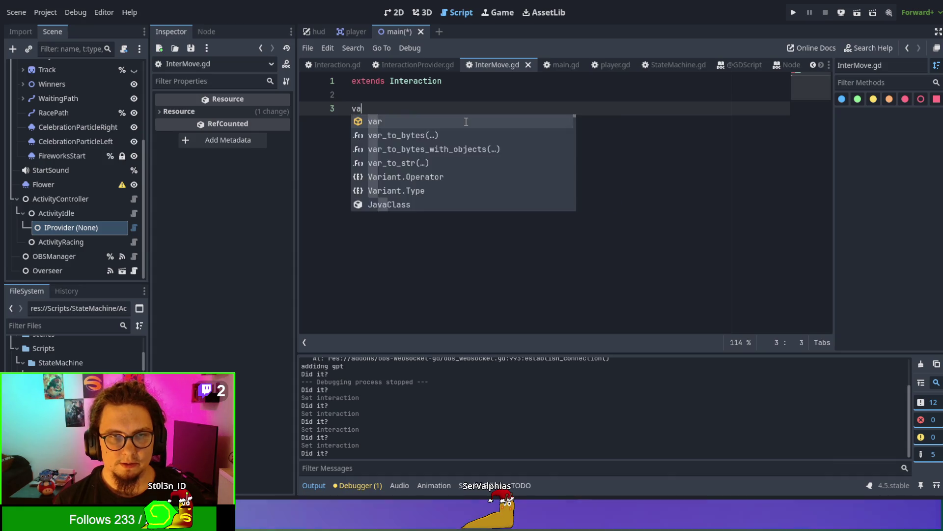
pyautogui.write('action_name = ')
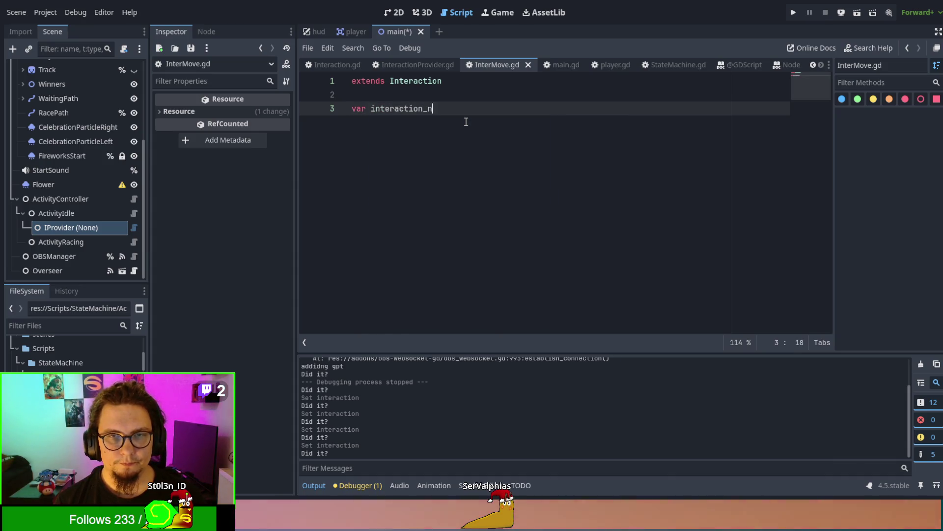
pyautogui.write('"')
pyautogui.press('Escape')
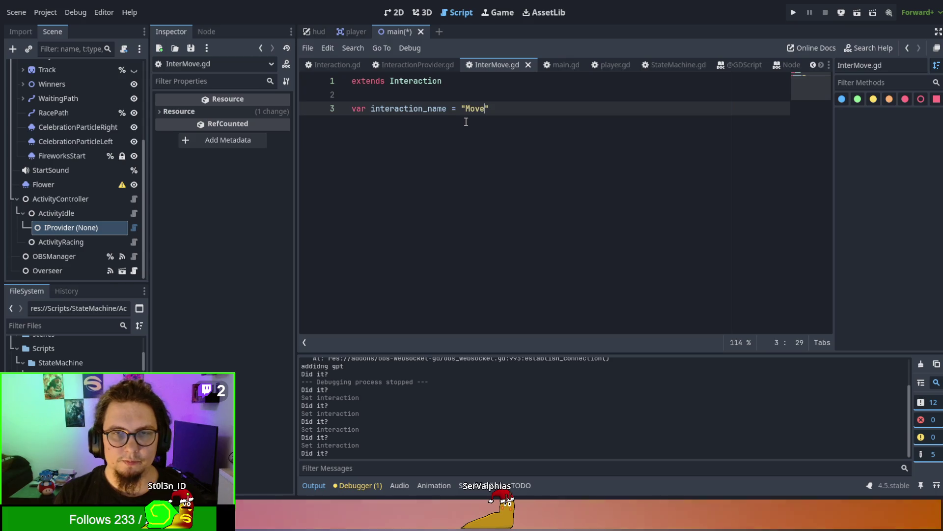
pyautogui.hotkey('ctrl', 's')
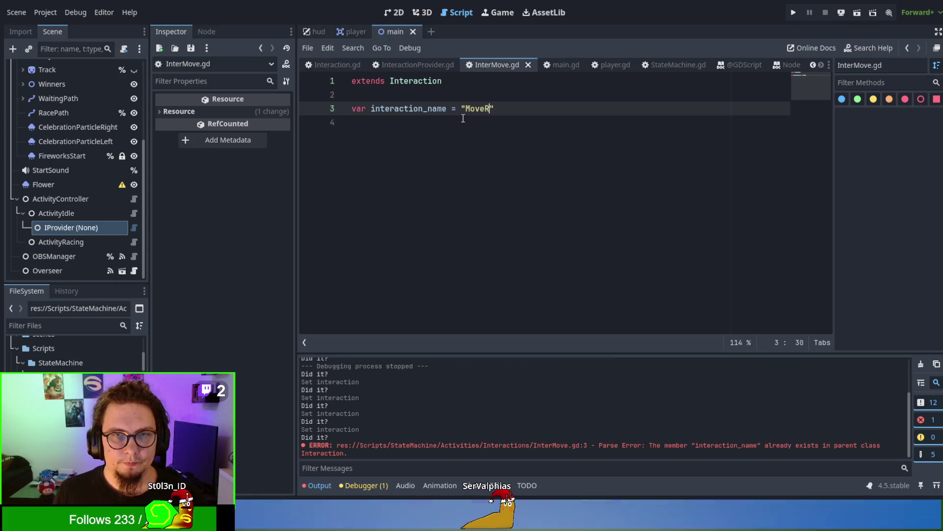
pyautogui.write('Randmm')
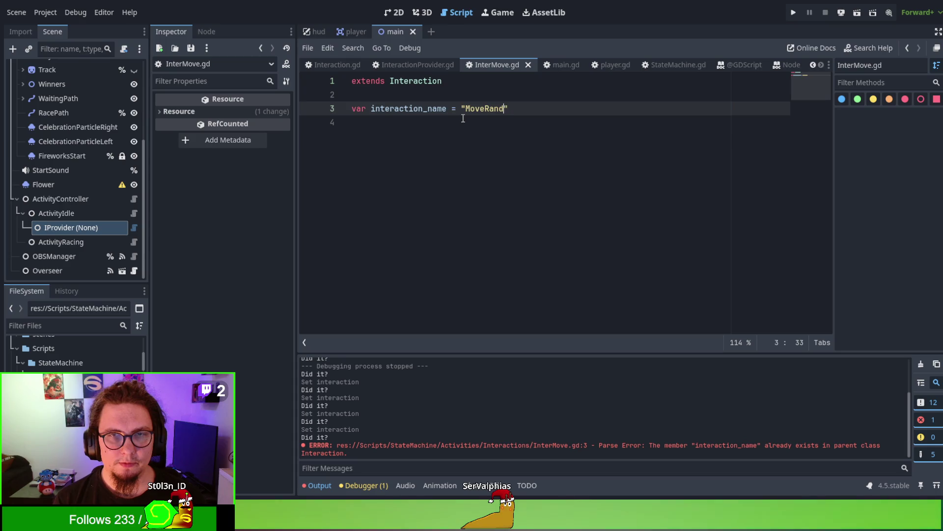
pyautogui.hotkey('ctrl', 's')
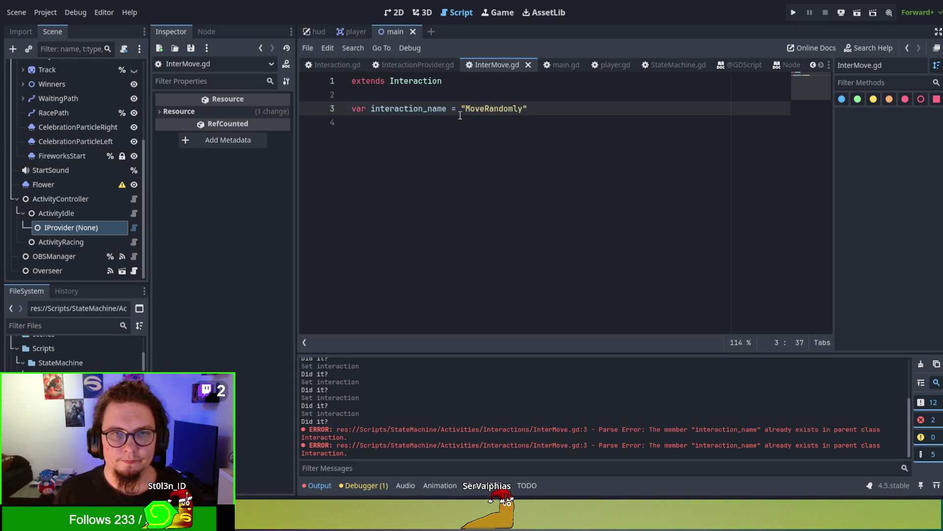
# - Add class_name InteractionMoveRandomly on line 2, remove its quotes, and save
pyautogui.click(425, 93)
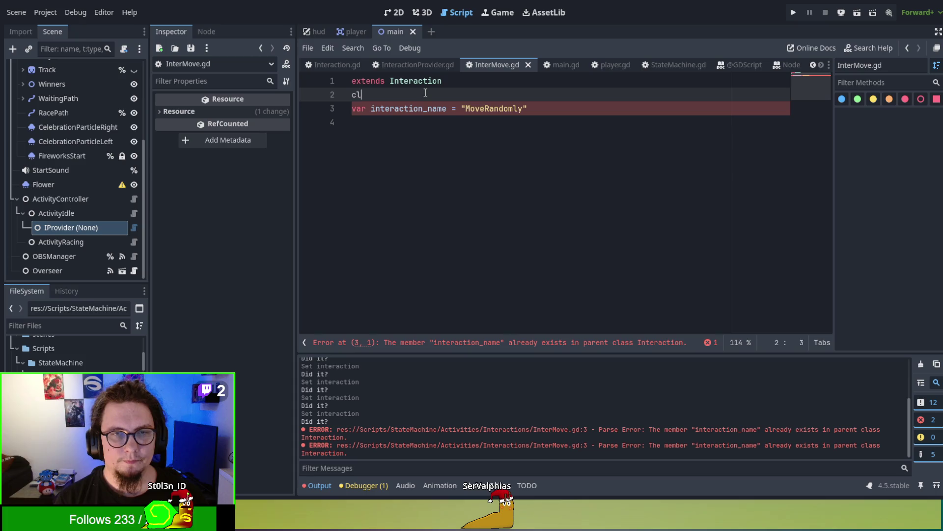
pyautogui.write('"Inter')
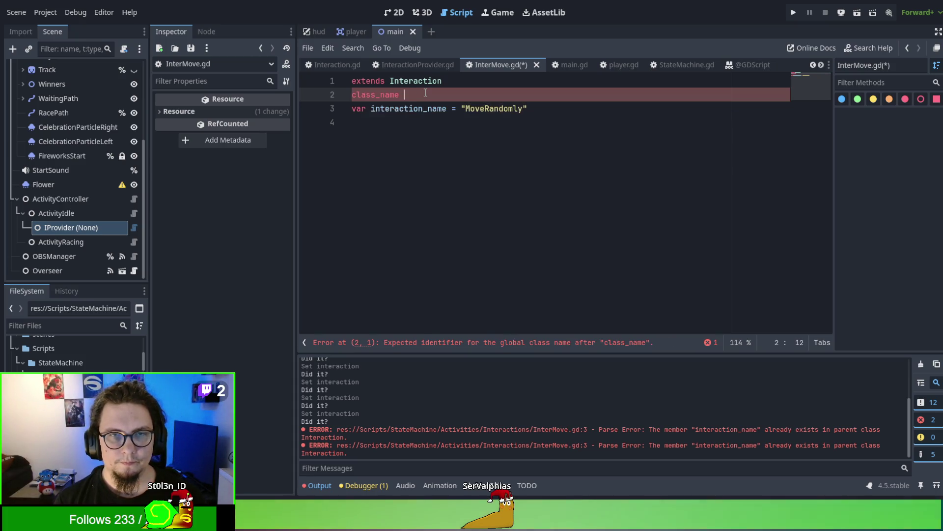
pyautogui.write('actionMoveR')
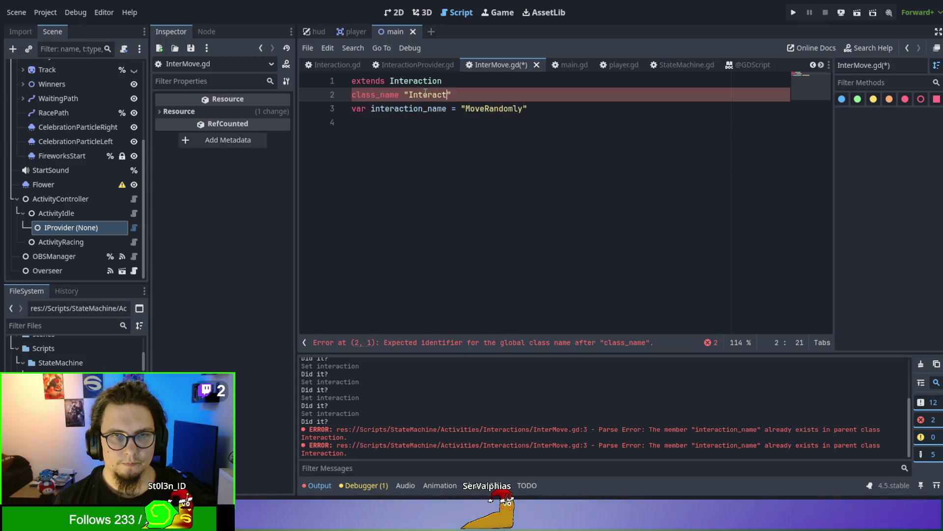
pyautogui.write('andomly')
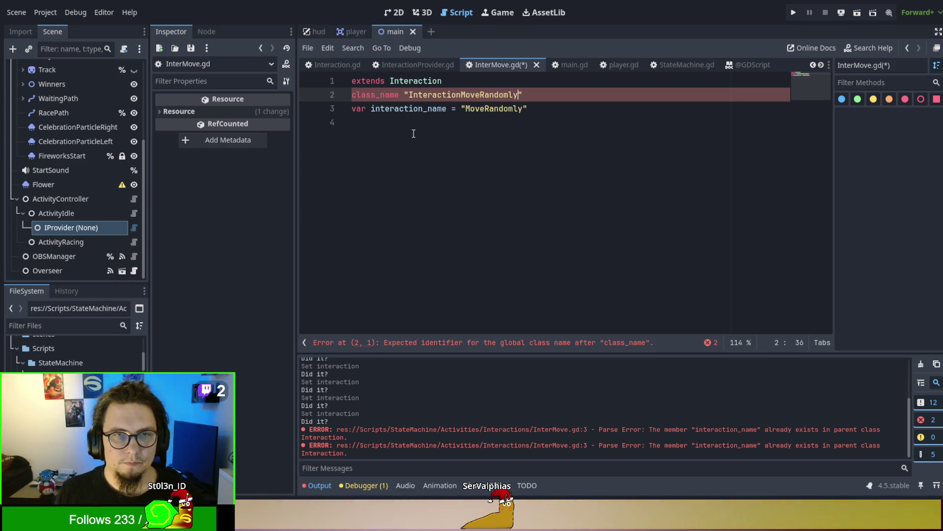
pyautogui.click(413, 134)
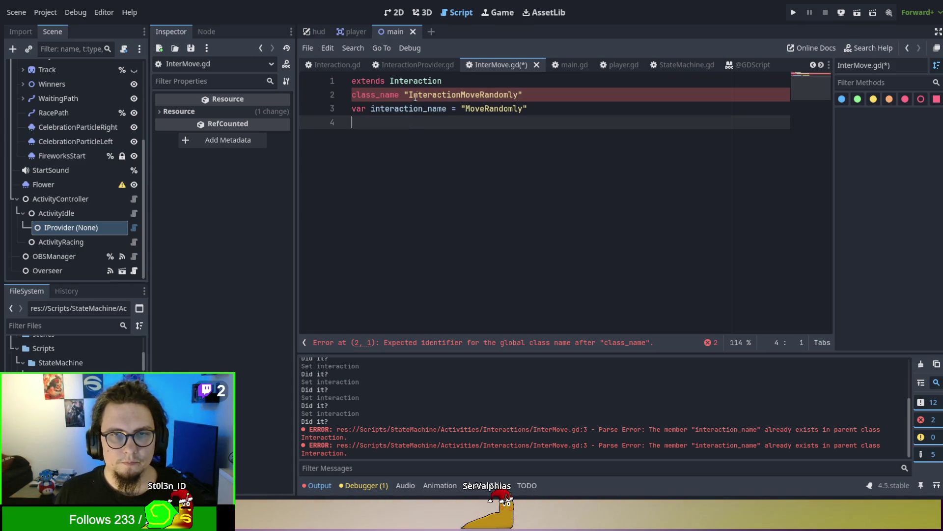
pyautogui.hotkey('ctrl', 's')
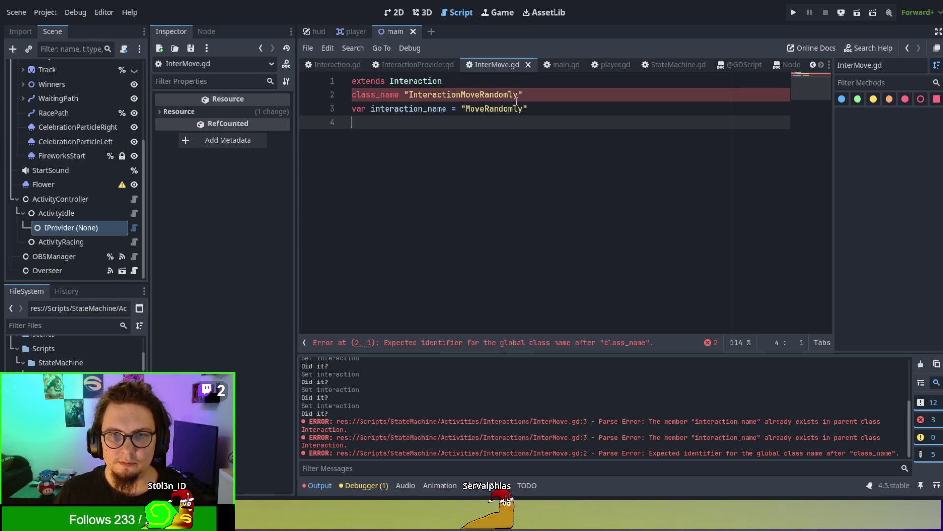
pyautogui.click(410, 92)
pyautogui.press('BackSpace')
pyautogui.click(520, 94)
pyautogui.press('BackSpace')
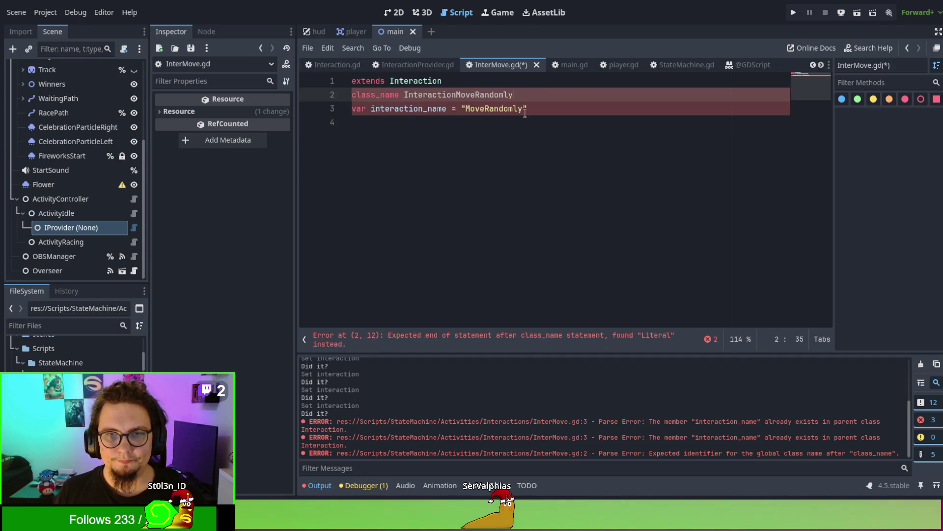
pyautogui.click(520, 122)
pyautogui.hotkey('ctrl', 's')
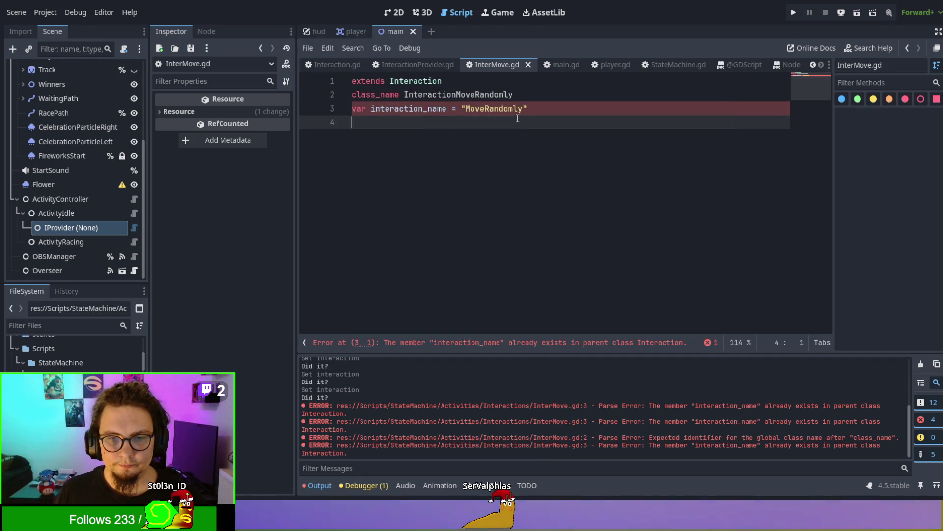
# - Drop 'var' so line 3 assigns interaction_name, with a blank line above it
pyautogui.click(371, 108)
pyautogui.press('BackSpace')
pyautogui.press('BackSpace')
pyautogui.press('BackSpace')
pyautogui.press('Return')
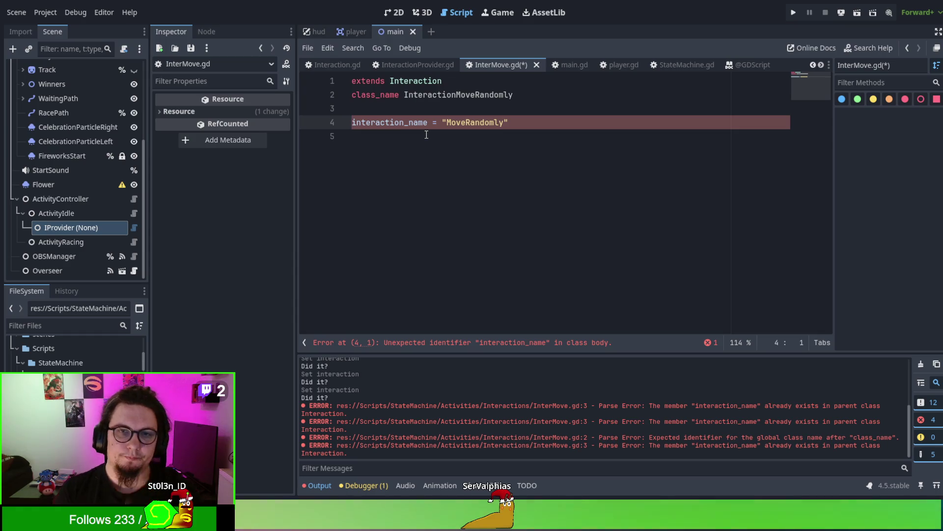
pyautogui.scroll(1, 468, 58)
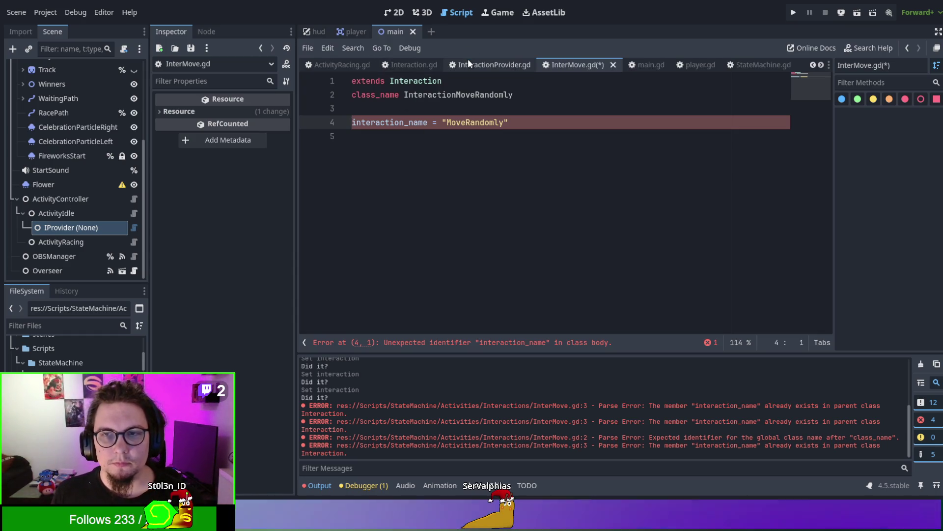
pyautogui.click(397, 65)
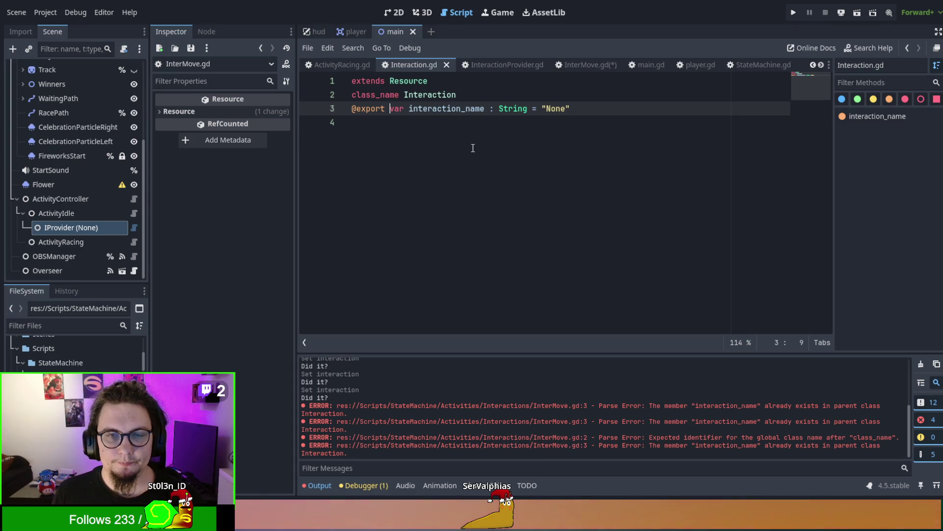
# - Define func get_editor_name() returning "None" in Interaction.gd
pyautogui.click(487, 155)
pyautogui.press('Return')
pyautogui.press('Return')
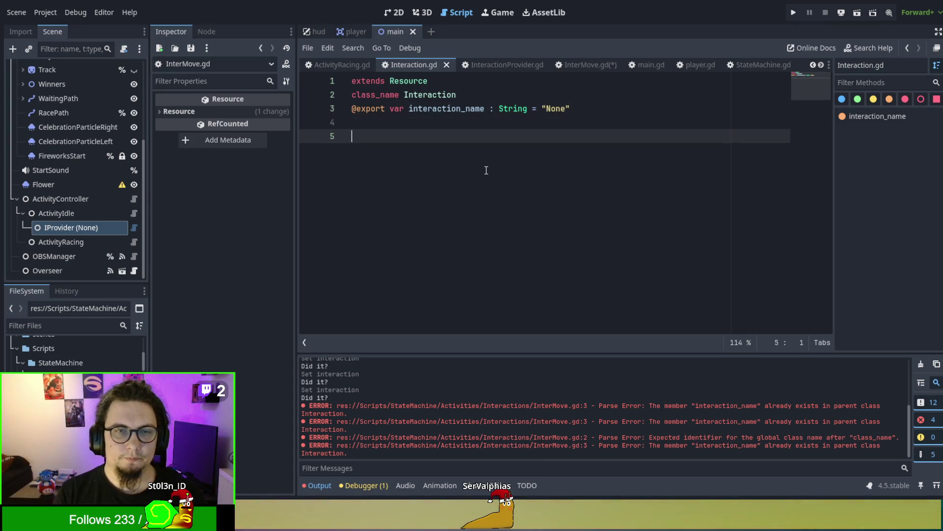
pyautogui.write('func get_')
pyautogui.write('namm')
pyautogui.press('BackSpace')
pyautogui.press('BackSpace')
pyautogui.press('BackSpace')
pyautogui.write('editor')
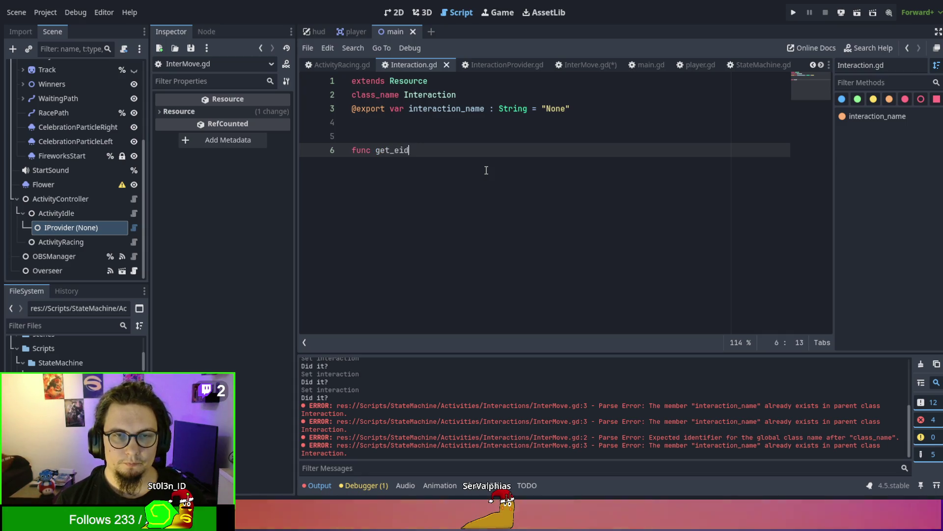
pyautogui.write('_name()')
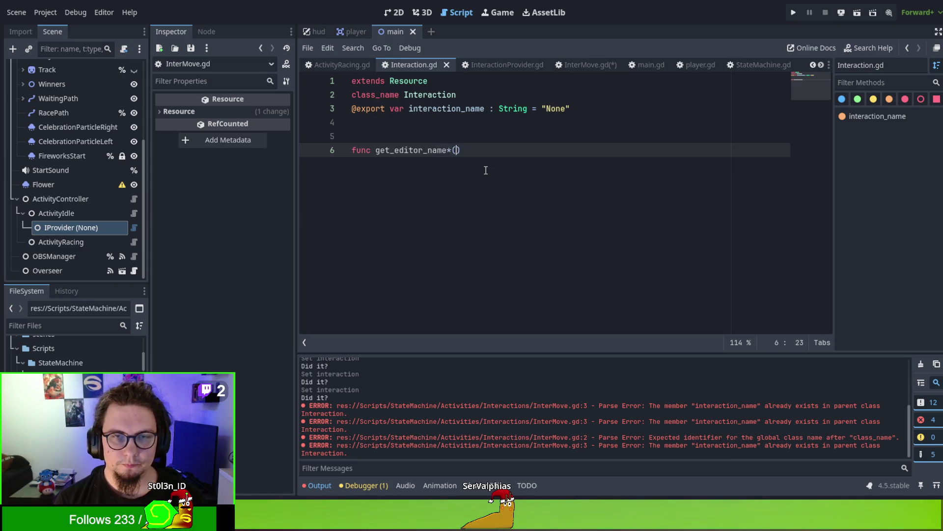
pyautogui.write(':')
pyautogui.press('Return')
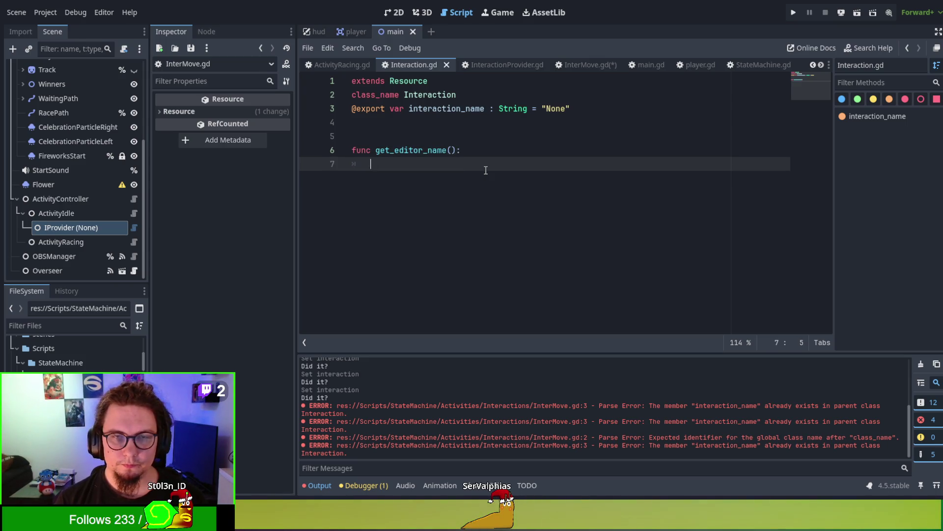
pyautogui.write('rn "None')
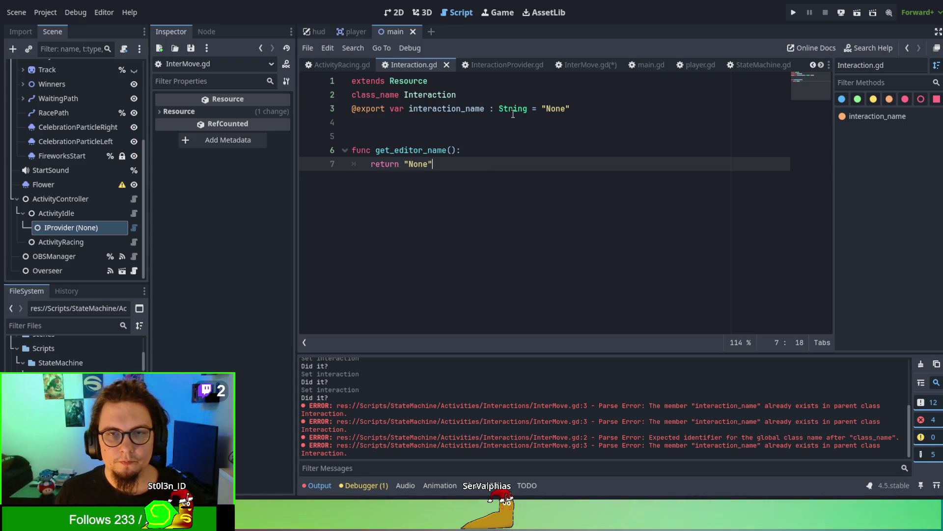
# - Set interaction_name's default to get_editor_name(), save, and select the whole function
pyautogui.click(633, 108)
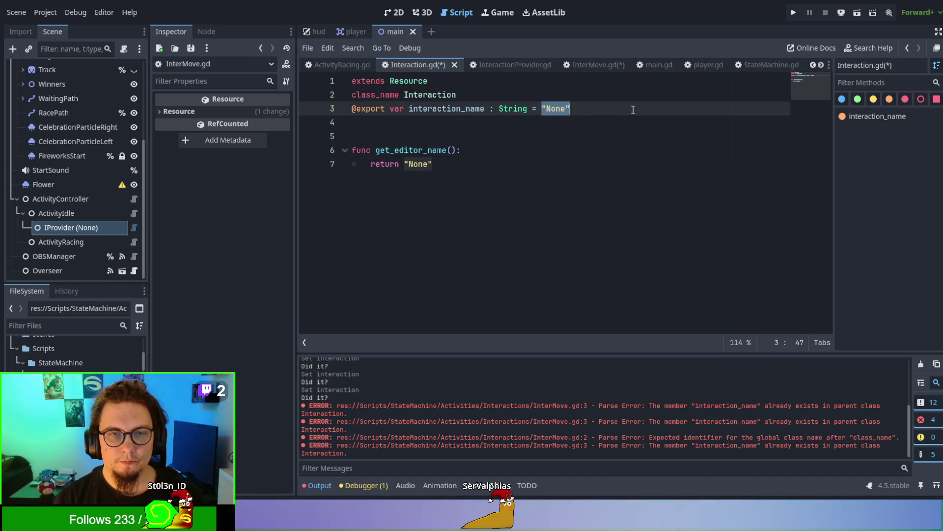
pyautogui.write('get)')
pyautogui.press('BackSpace')
pyautogui.write('editor_name')
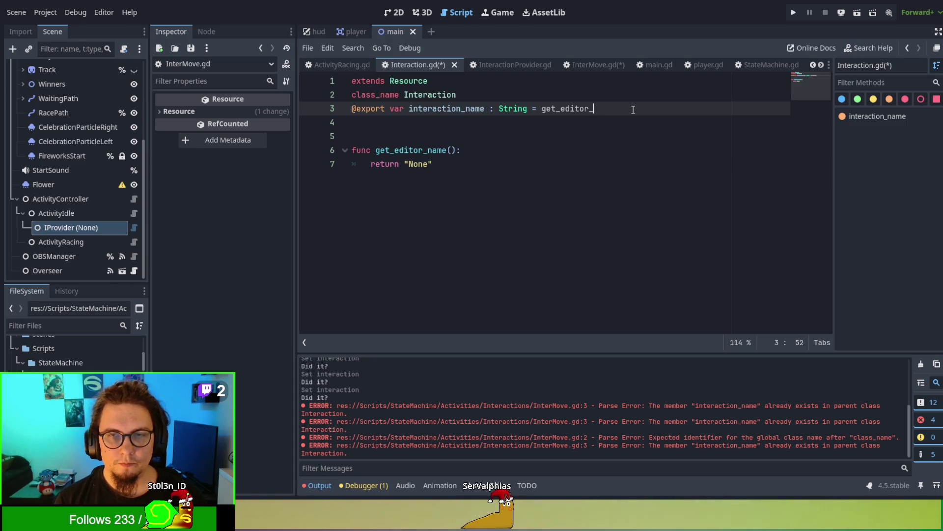
pyautogui.write('()')
pyautogui.hotkey('ctrl', 's')
pyautogui.click(621, 157)
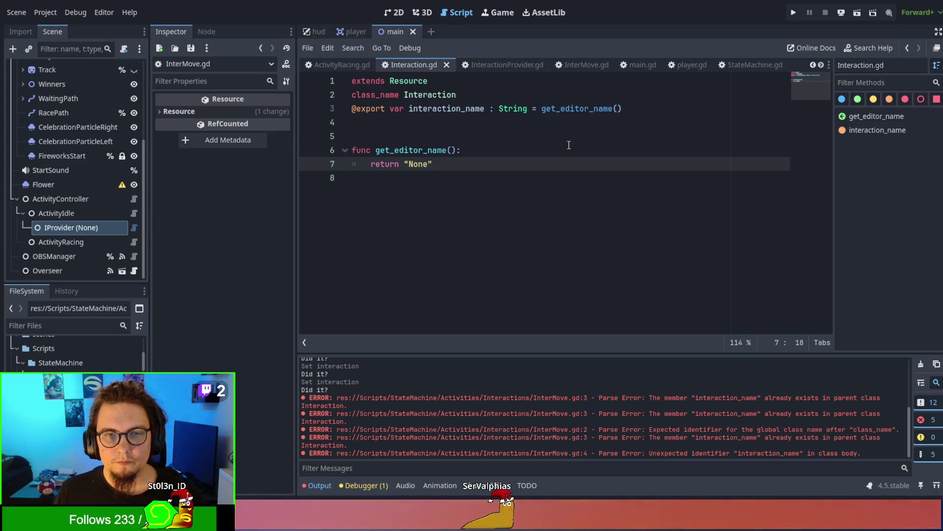
pyautogui.moveTo(444, 160); pyautogui.dragTo(438, 135)
pyautogui.hotkey('ctrl', 'c')
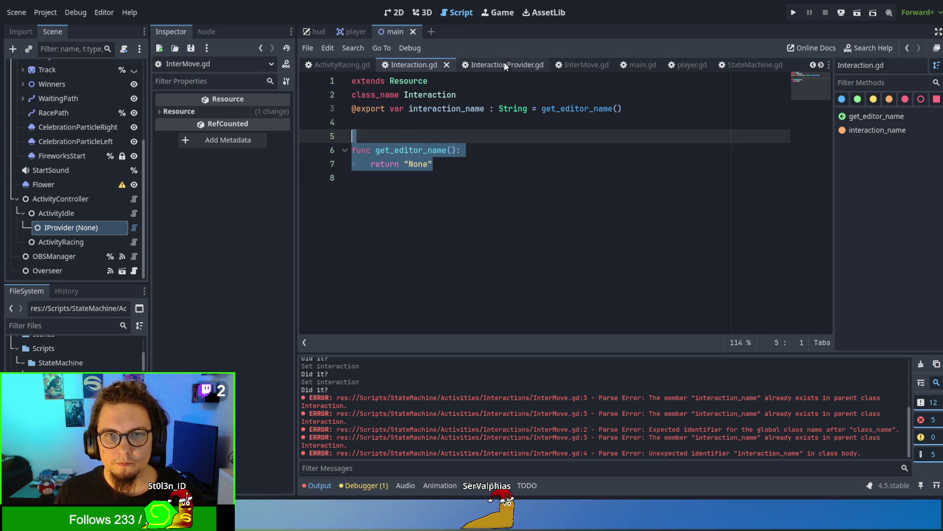
# - Replace InterMove.gd's interaction_name assignment with get_editor_name() returning "MoveRandomly" and save
pyautogui.click(565, 64)
pyautogui.moveTo(521, 128); pyautogui.dragTo(352, 108)
pyautogui.hotkey('ctrl', 'v')
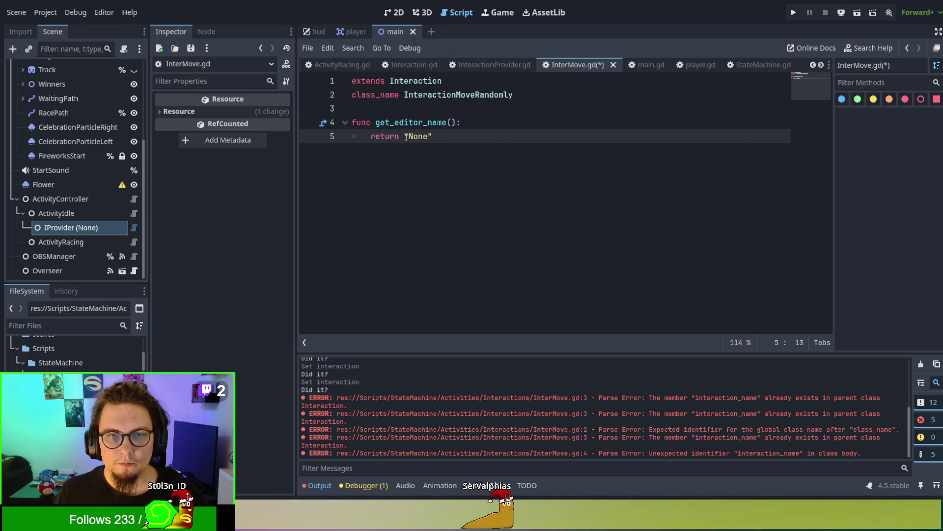
pyautogui.moveTo(405, 137); pyautogui.dragTo(475, 135)
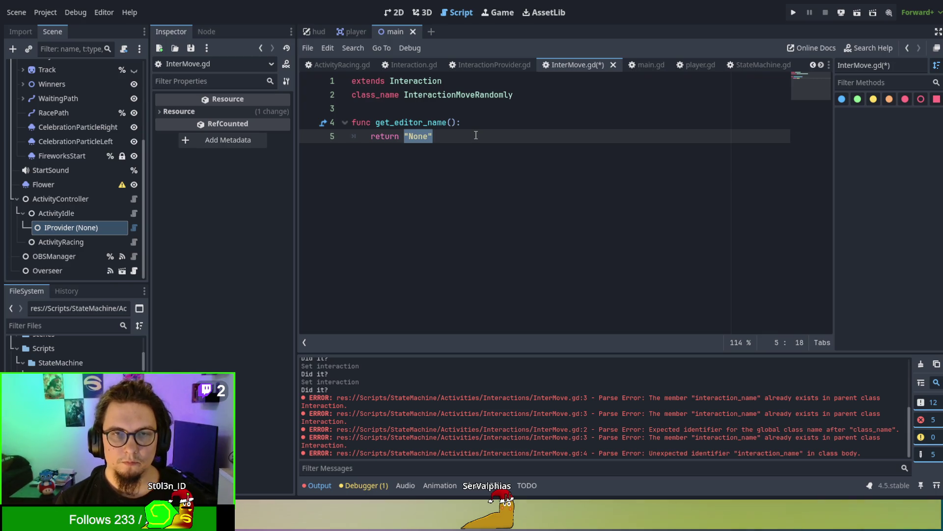
pyautogui.write('"')
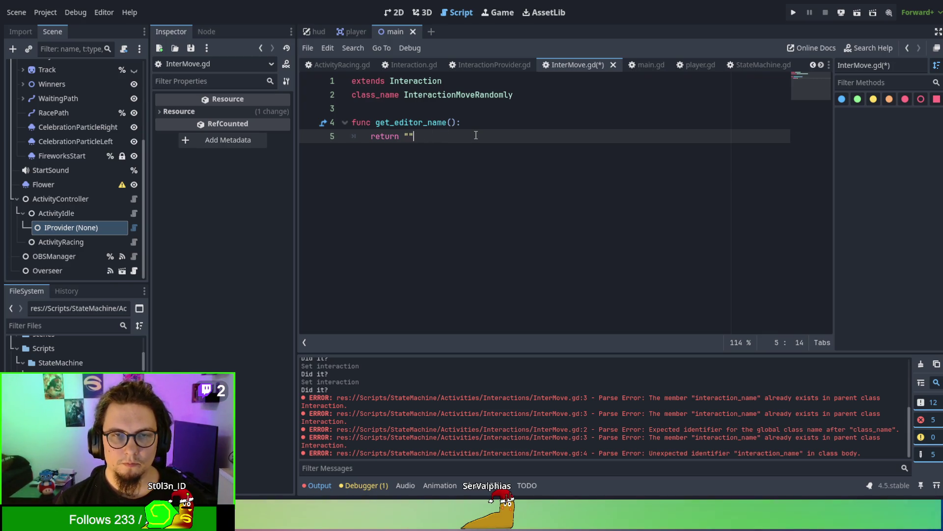
pyautogui.press('BackSpace')
pyautogui.press('BackSpace')
pyautogui.press('BackSpace')
pyautogui.write('MoveRandom')
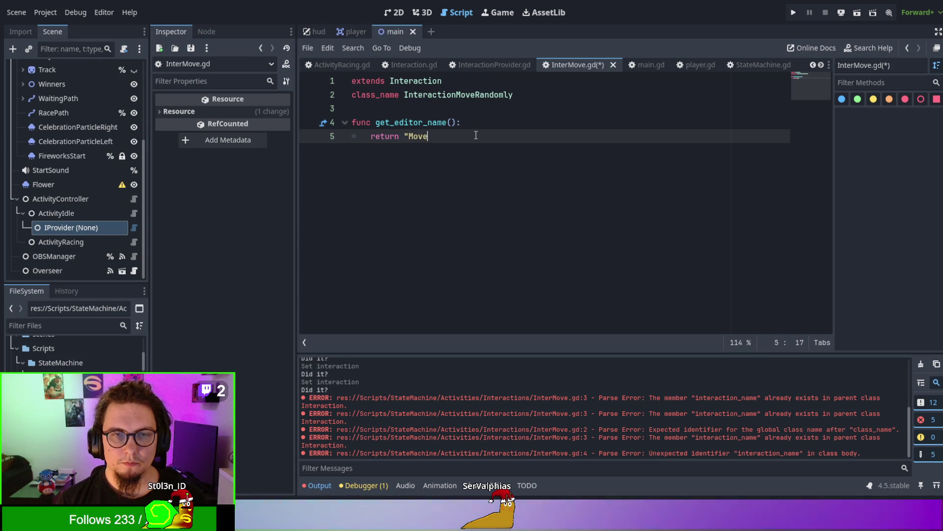
pyautogui.write('ly"')
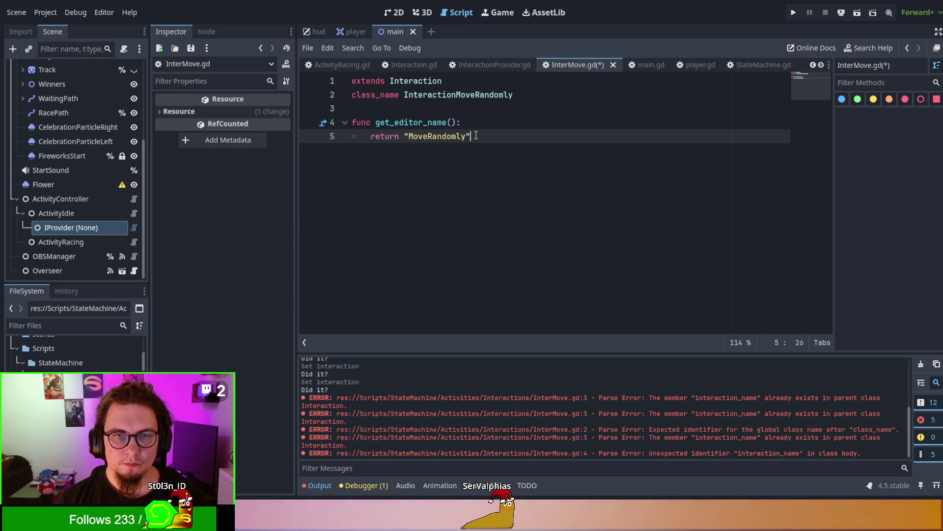
pyautogui.hotkey('ctrl', 's')
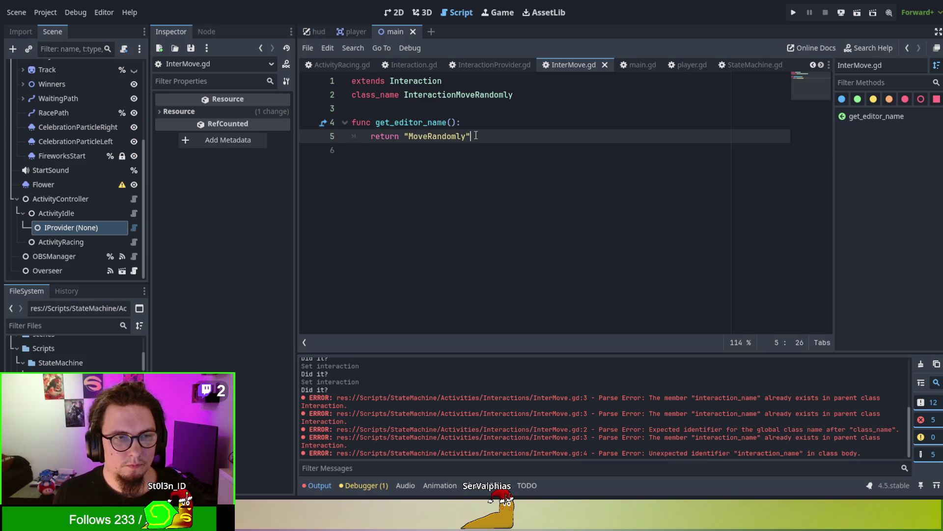
pyautogui.click(91, 215)
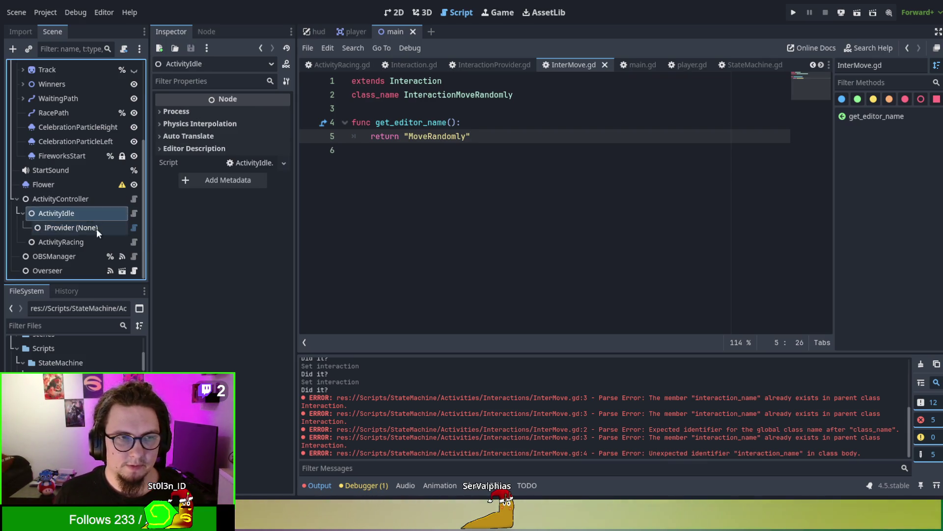
# - Clear the IProvider's Interaction property, undo it, then view InteractionProvider.gd
pyautogui.click(96, 227)
pyautogui.click(216, 113)
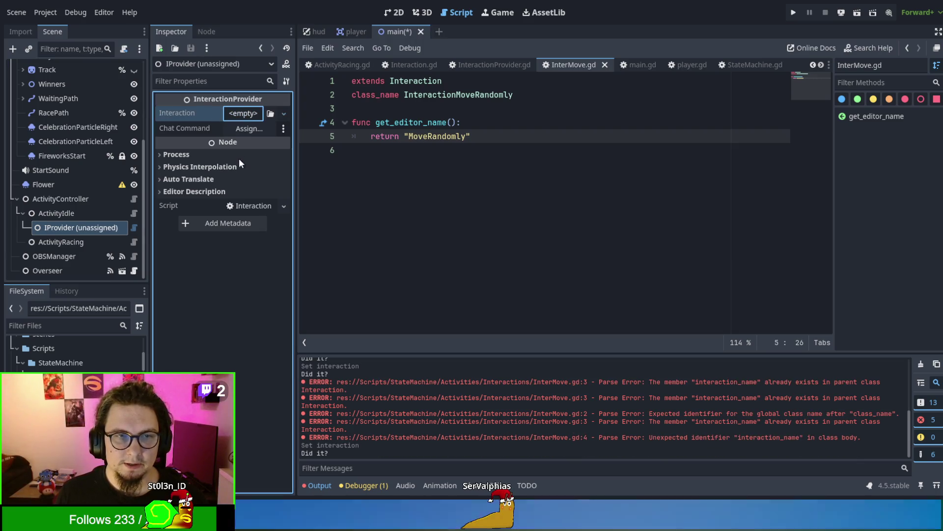
pyautogui.hotkey('ctrl', 'z')
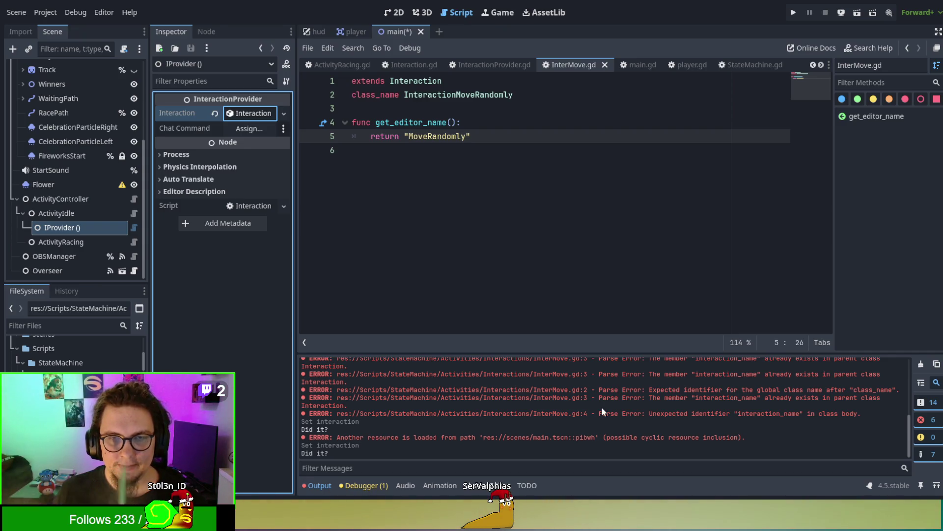
pyautogui.click(497, 62)
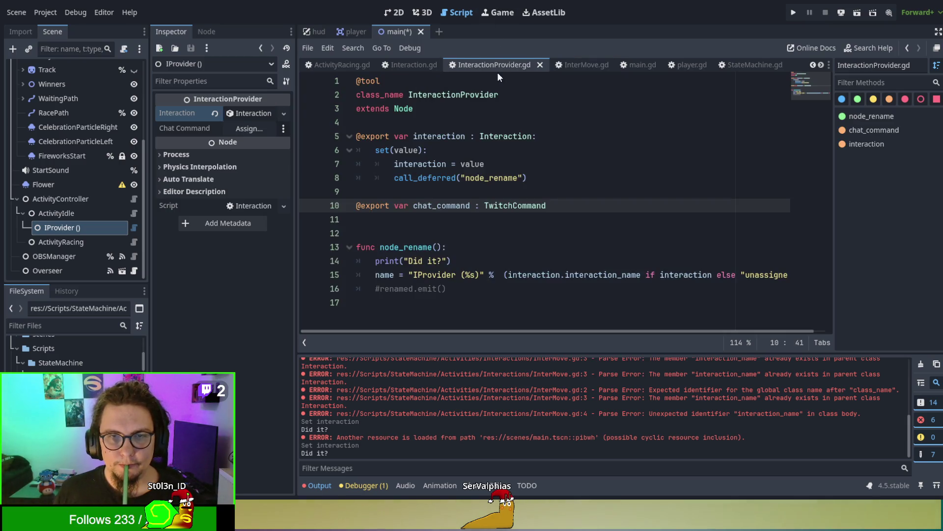
# - Review the InteractionProvider, InterMove and Interaction scripts, reordering the Interaction.gd tab
pyautogui.click(550, 173)
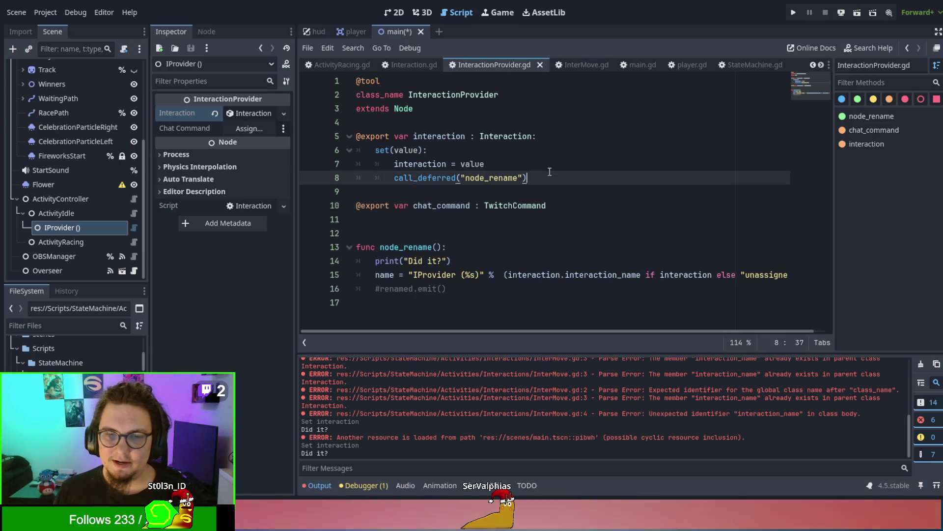
pyautogui.click(564, 148)
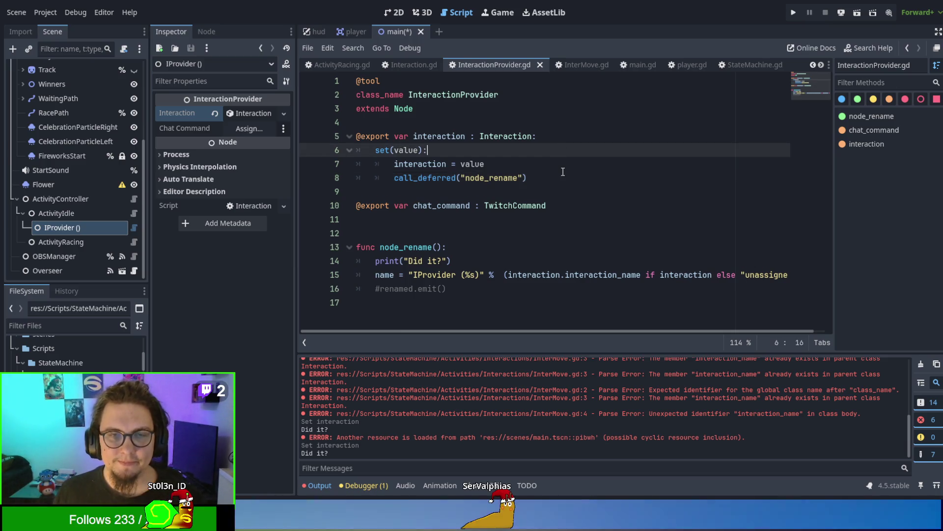
pyautogui.click(561, 166)
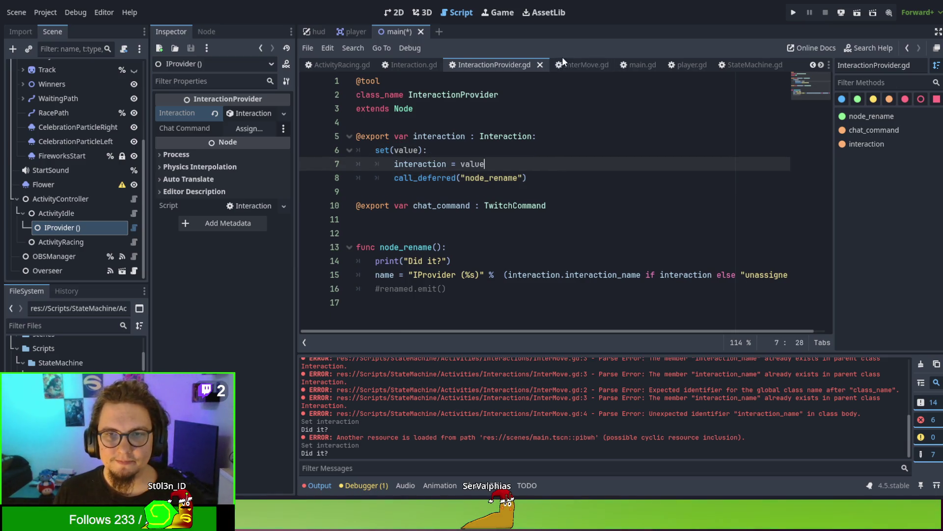
pyautogui.click(593, 58)
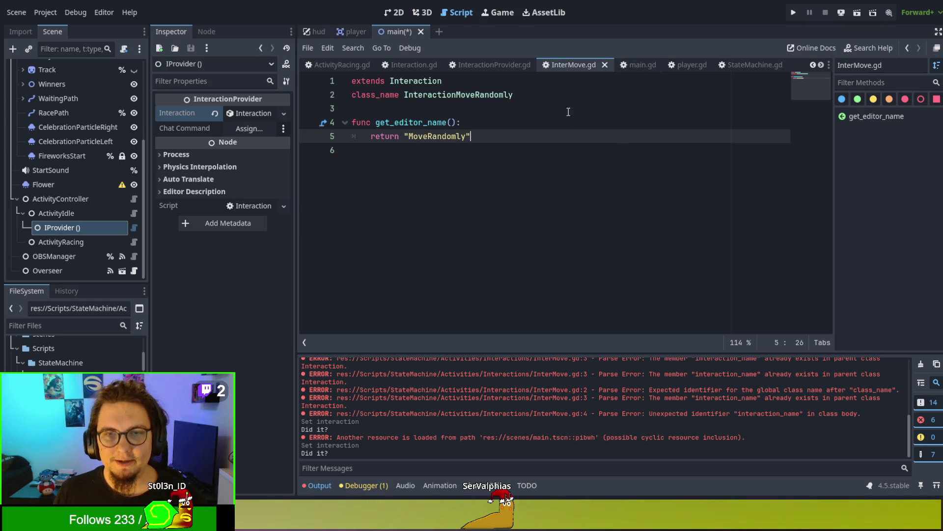
pyautogui.click(408, 60)
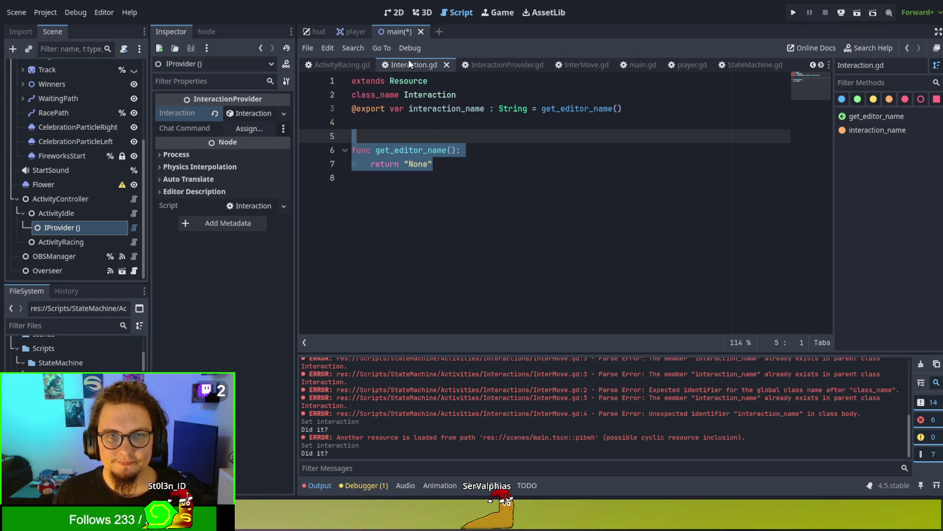
pyautogui.click(533, 62)
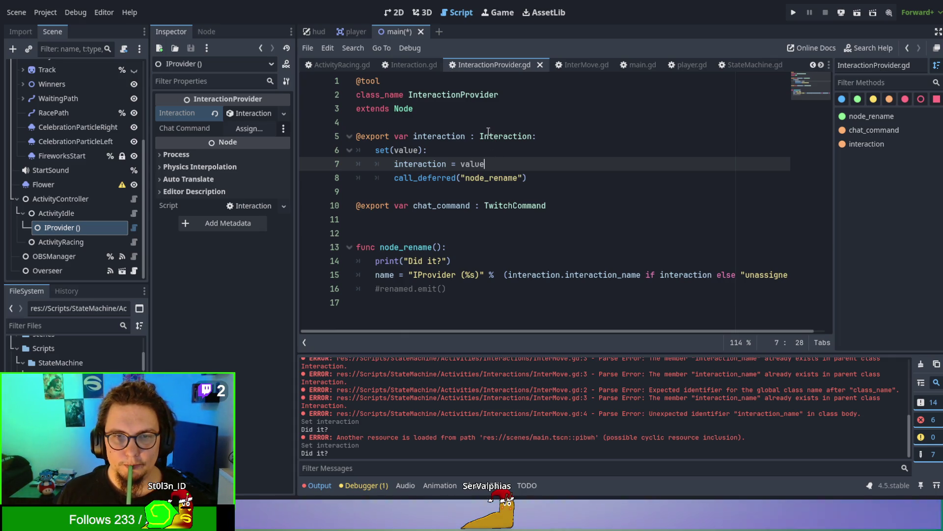
pyautogui.moveTo(399, 60); pyautogui.dragTo(529, 64)
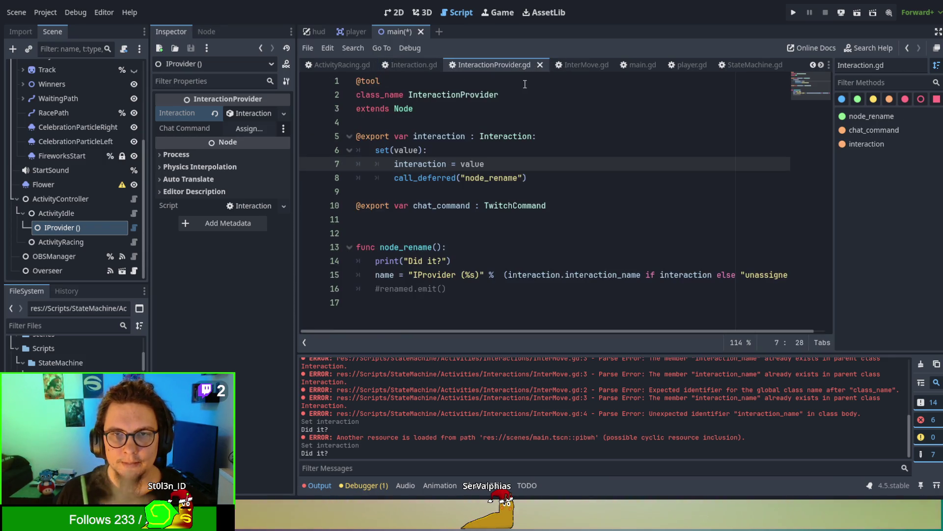
pyautogui.click(411, 66)
pyautogui.click(507, 138)
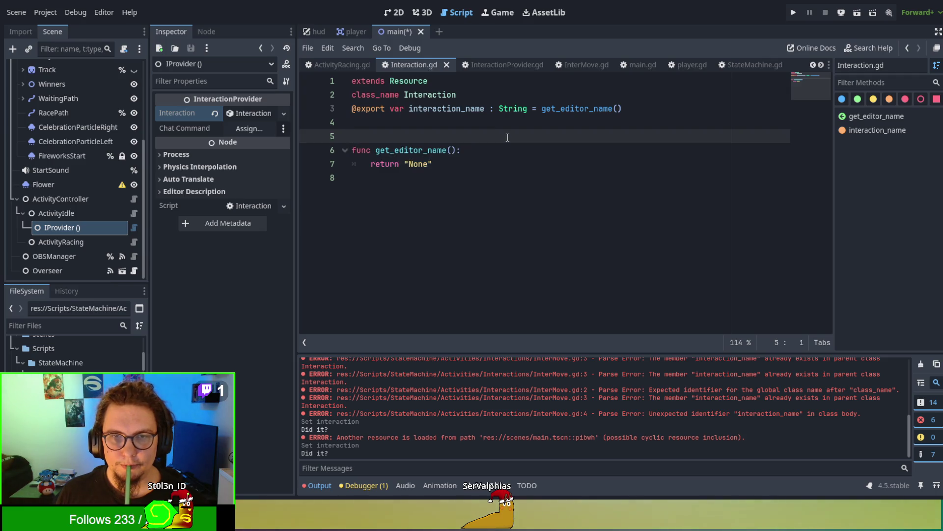
pyautogui.click(580, 66)
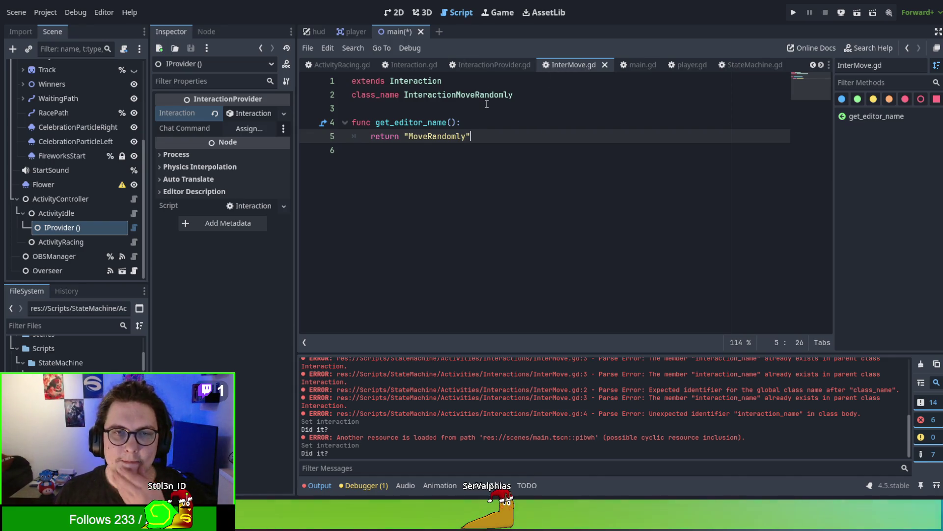
pyautogui.click(449, 179)
# - Clear the IProvider's Interaction property and assign it a new Interaction resource
pyautogui.click(215, 113)
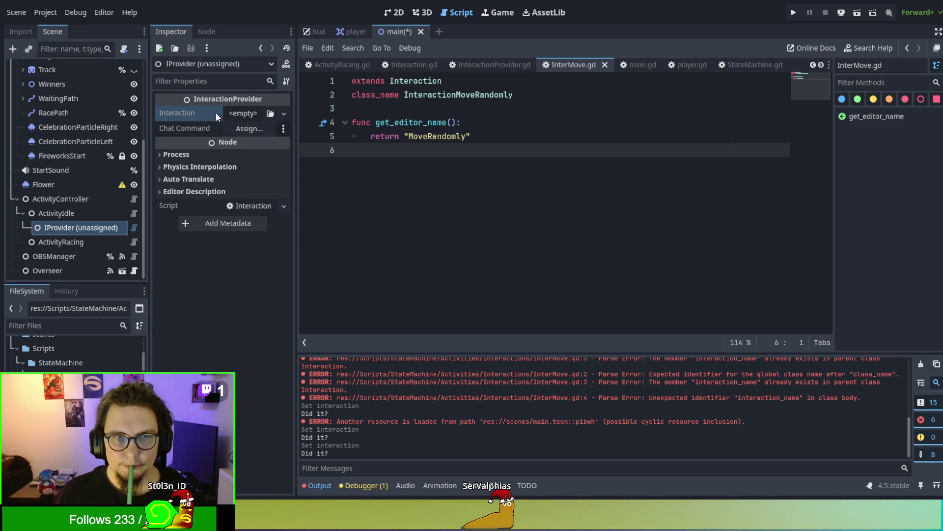
pyautogui.click(237, 112)
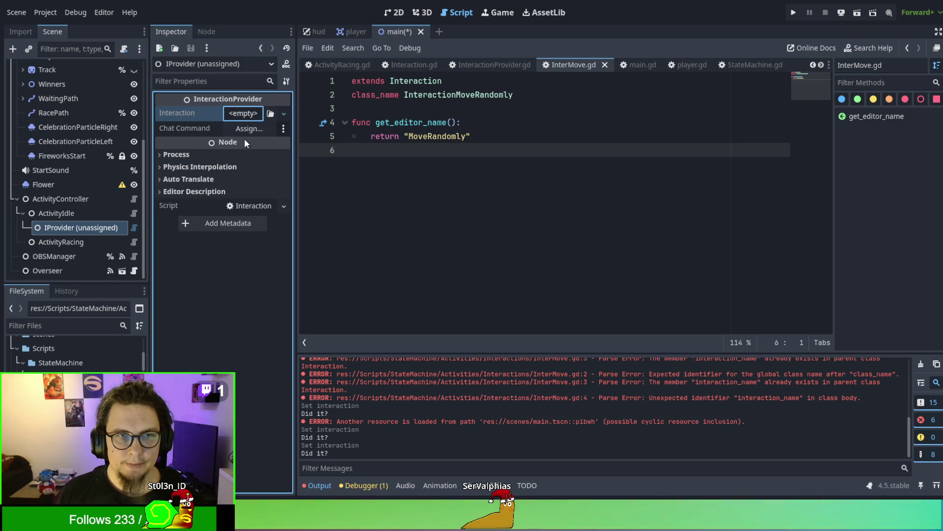
pyautogui.click(244, 139)
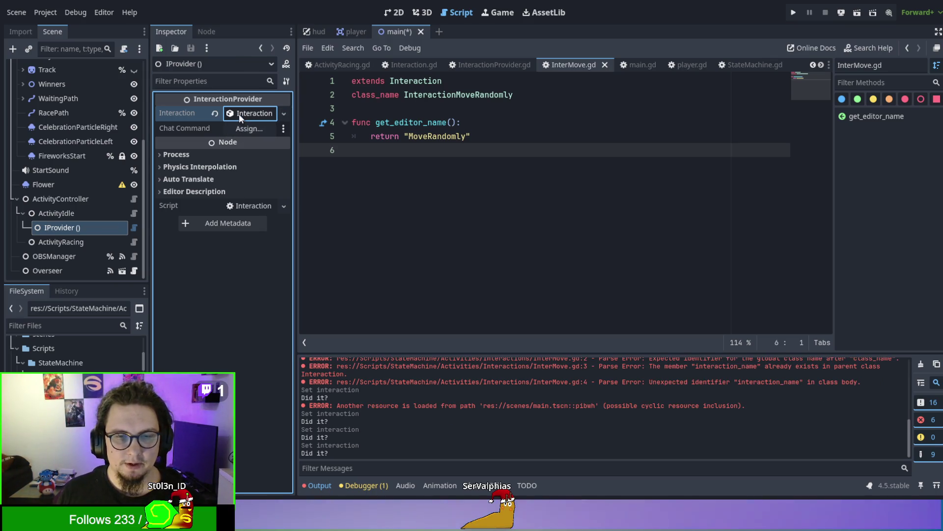
pyautogui.click(534, 124)
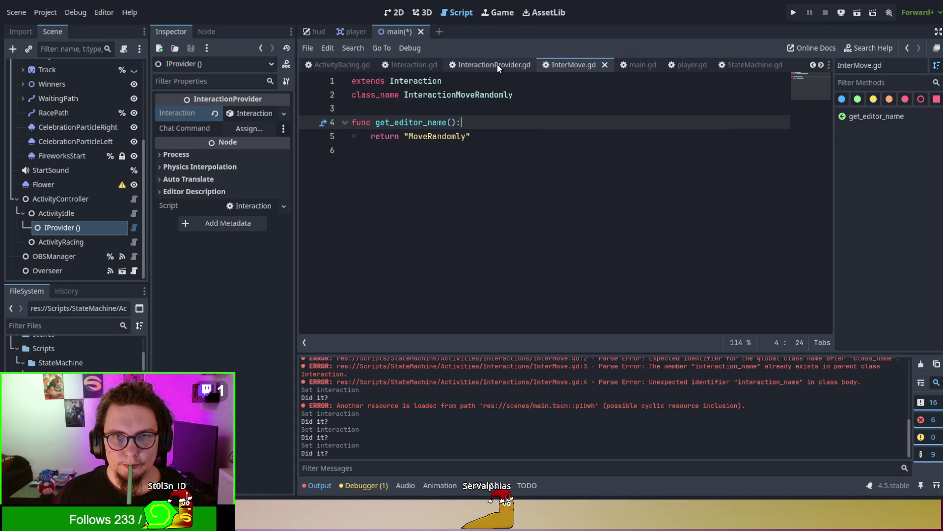
pyautogui.click(497, 63)
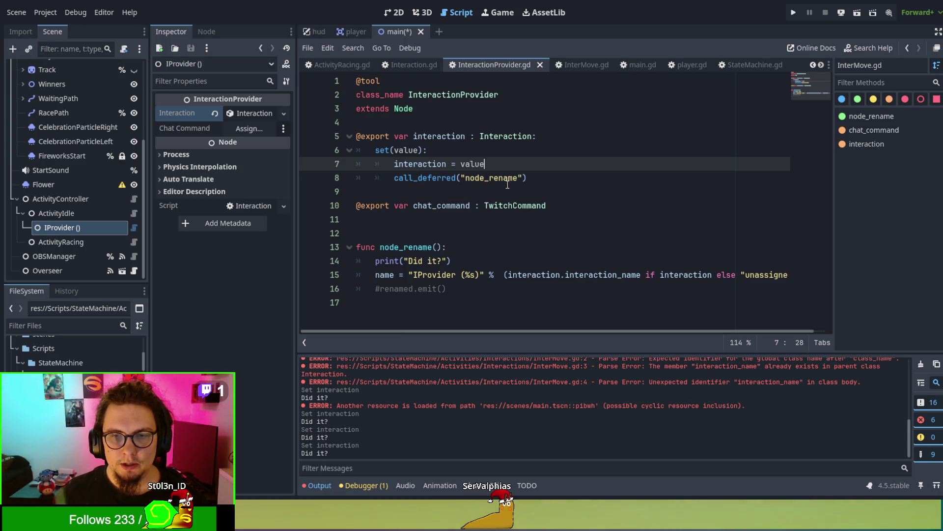
pyautogui.click(538, 245)
pyautogui.click(413, 64)
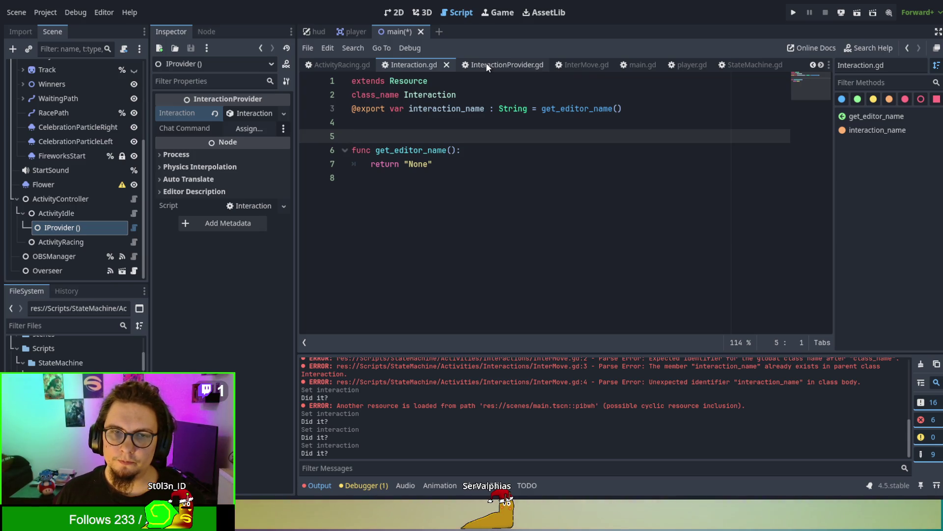
pyautogui.click(387, 109)
pyautogui.write('@on')
pyautogui.press('Return')
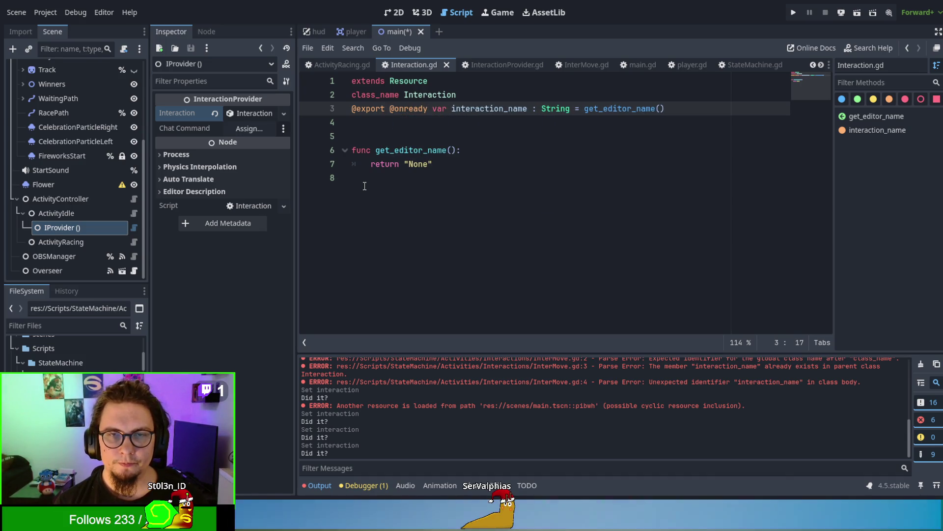
pyautogui.hotkey('ctrl', 's')
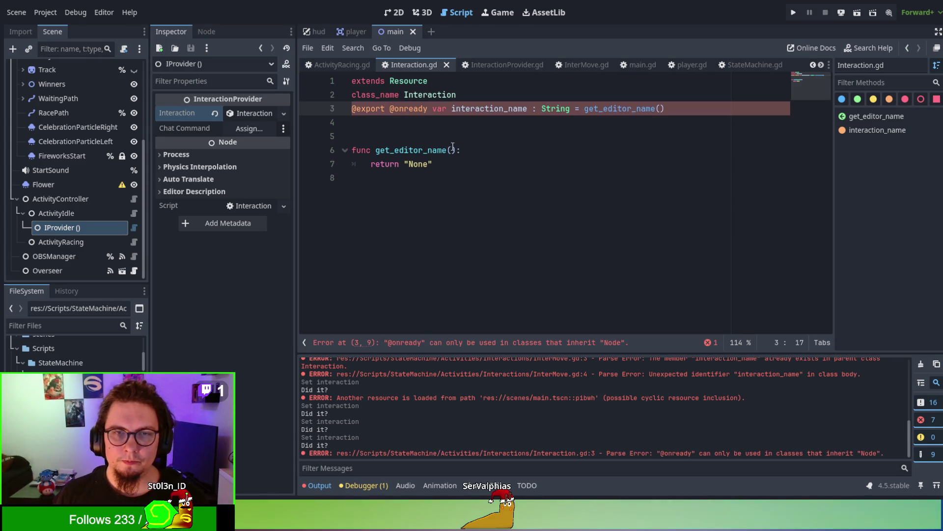
pyautogui.press('BackSpace')
pyautogui.press('BackSpace')
pyautogui.press('BackSpace')
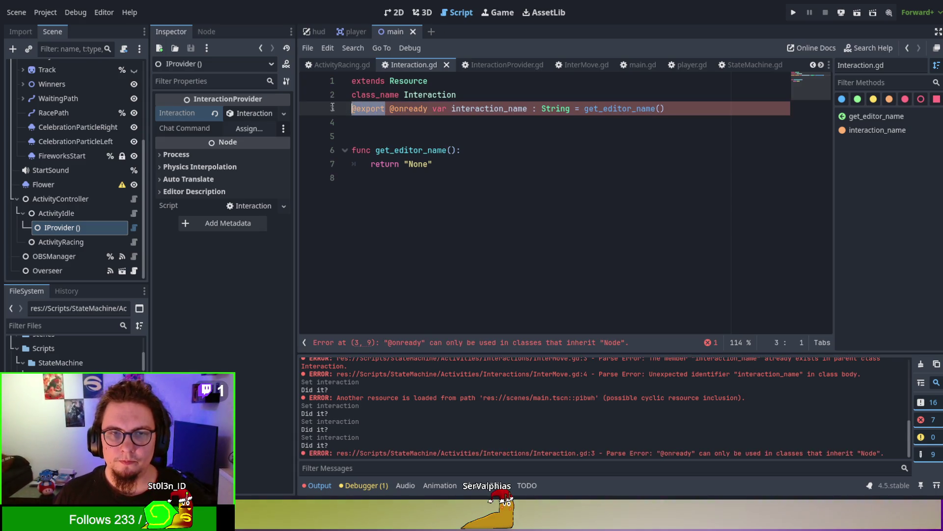
pyautogui.press('Delete')
pyautogui.write('@')
pyautogui.click(386, 100)
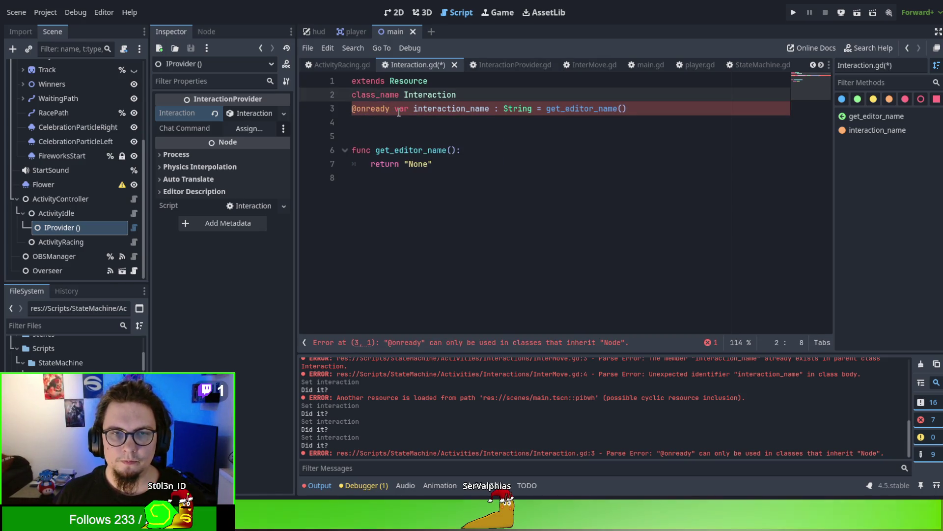
pyautogui.press('Down')
pyautogui.press('BackSpace')
pyautogui.press('BackSpace')
pyautogui.press('BackSpace')
pyautogui.press('Delete')
pyautogui.write('export')
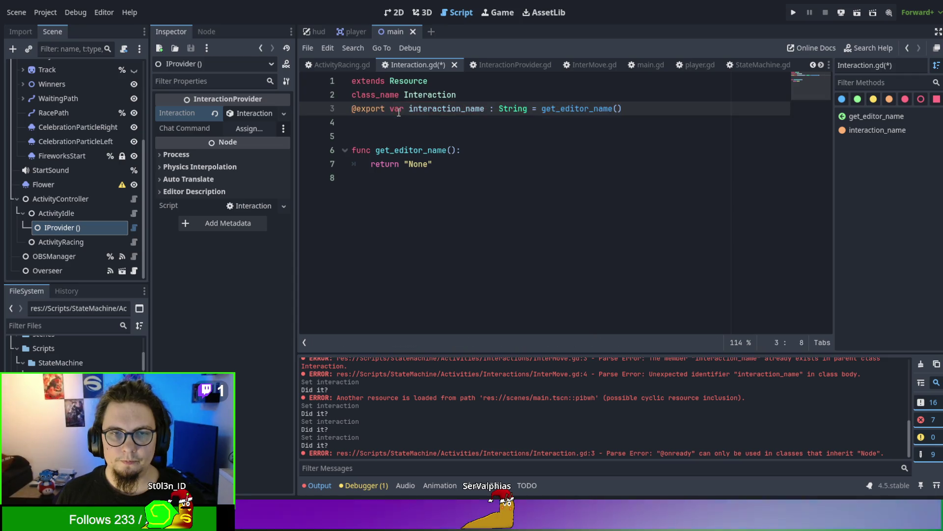
pyautogui.hotkey('ctrl', 's')
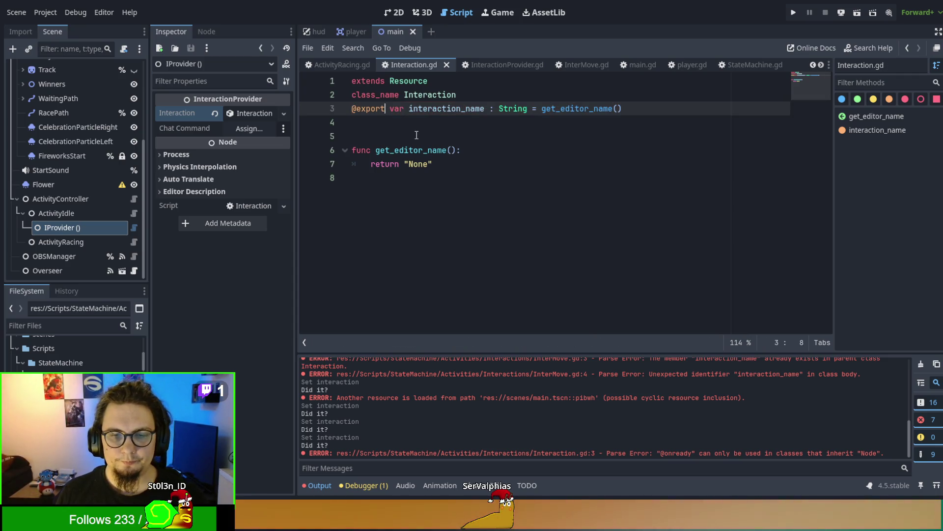
pyautogui.click(423, 136)
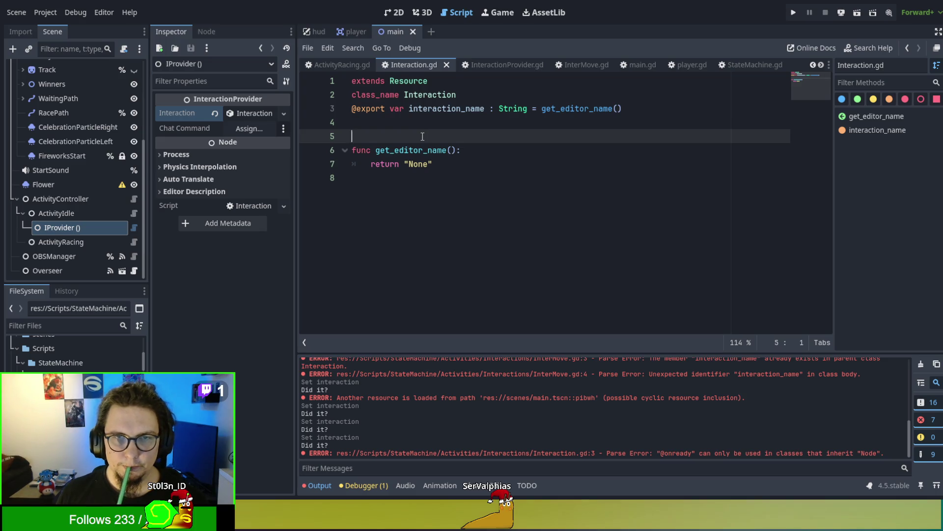
pyautogui.press('F5')
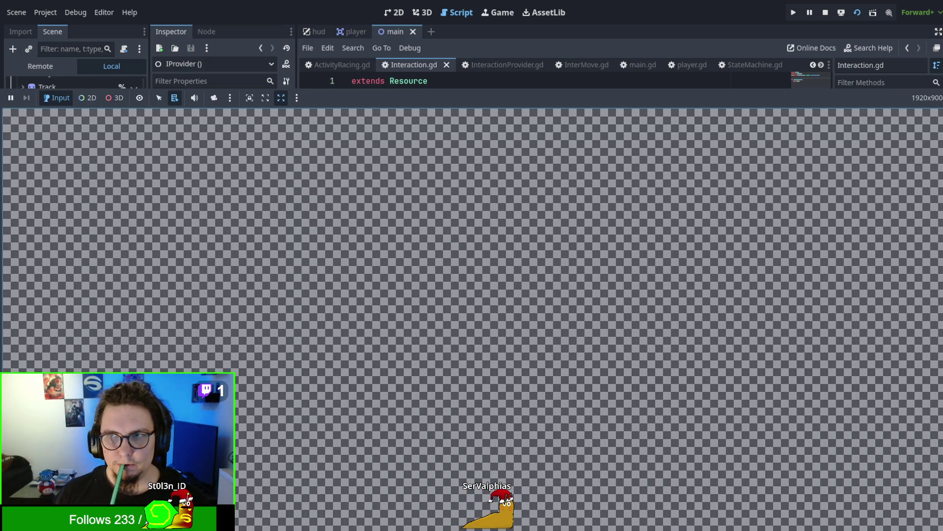
# - Stop the running game and review the InteractionProvider and Interaction scripts and the IProvider node
pyautogui.press('F8')
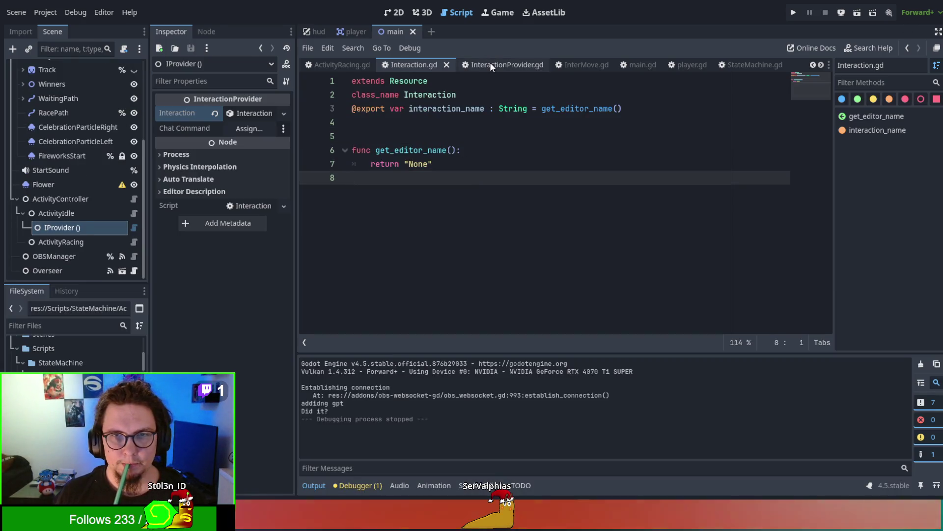
pyautogui.click(491, 65)
pyautogui.click(412, 65)
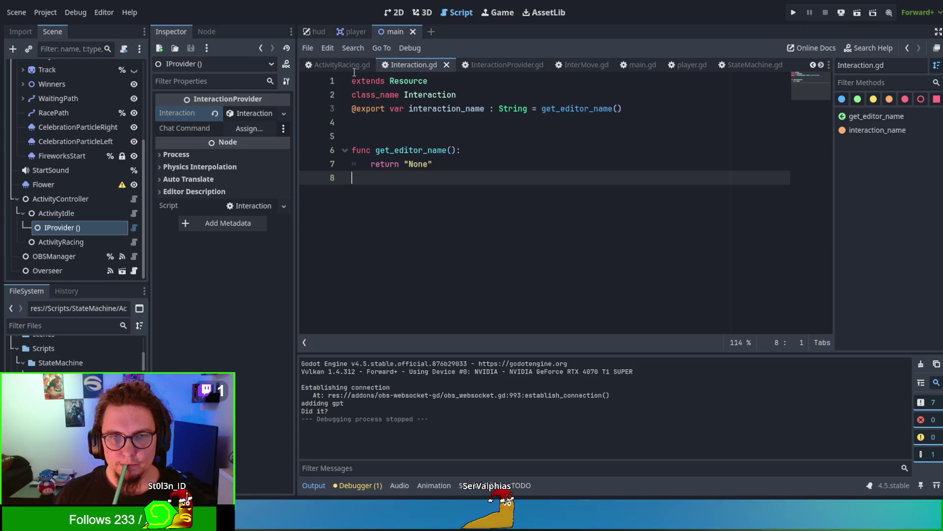
pyautogui.click(75, 216)
pyautogui.click(81, 229)
# - Close the main scene, then filter FileSystem for 'mai' and reopen main.tscn
pyautogui.click(412, 32)
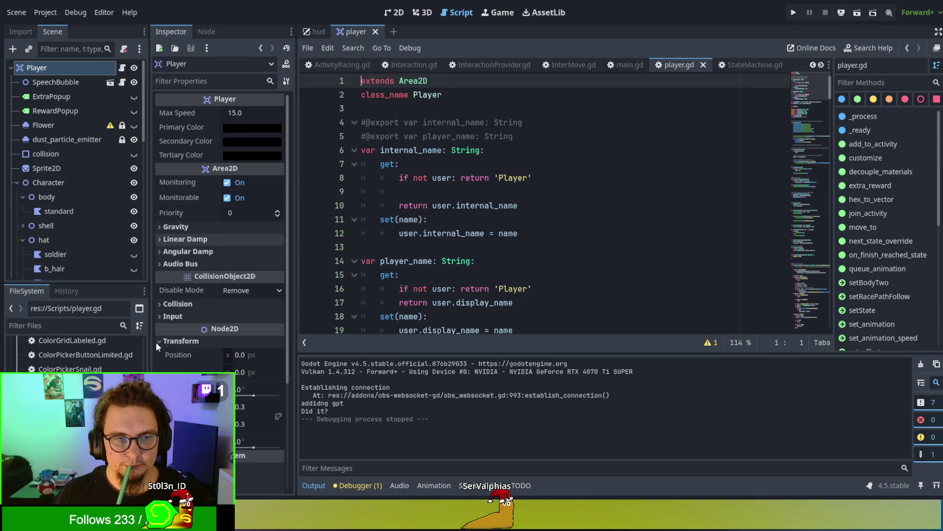
pyautogui.click(56, 325)
pyautogui.write('mau')
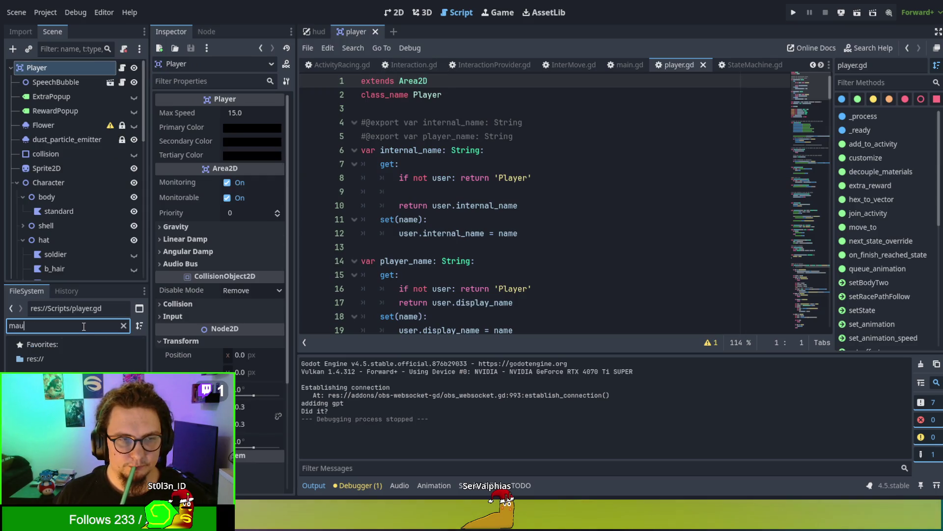
pyautogui.press('BackSpace')
pyautogui.write('i')
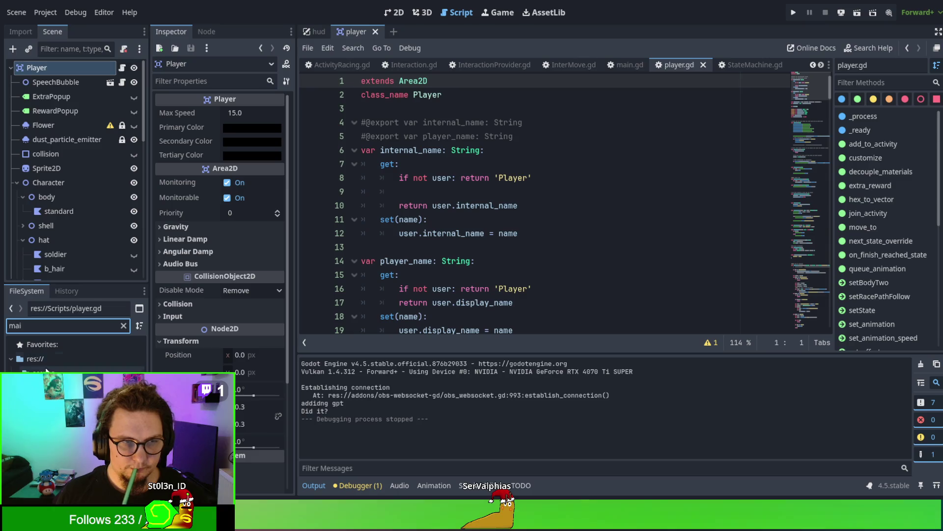
pyautogui.press('Down')
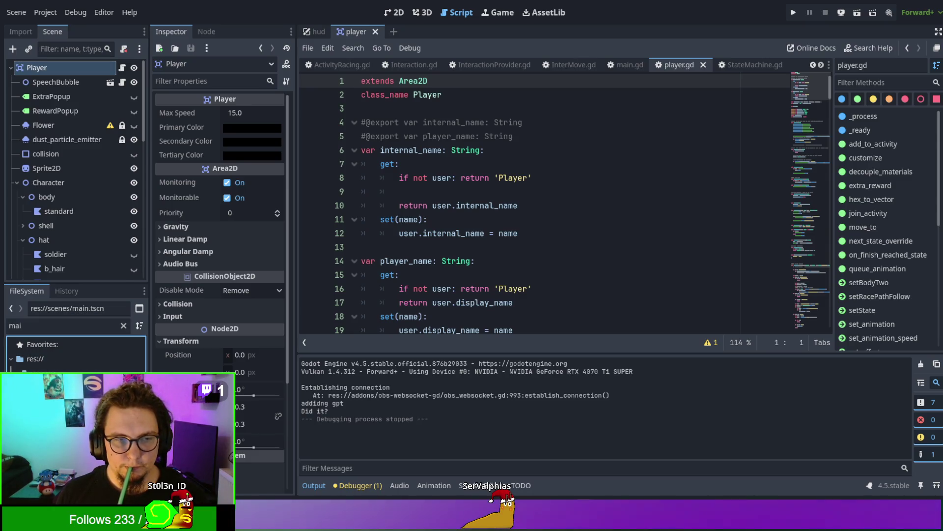
pyautogui.press('Return')
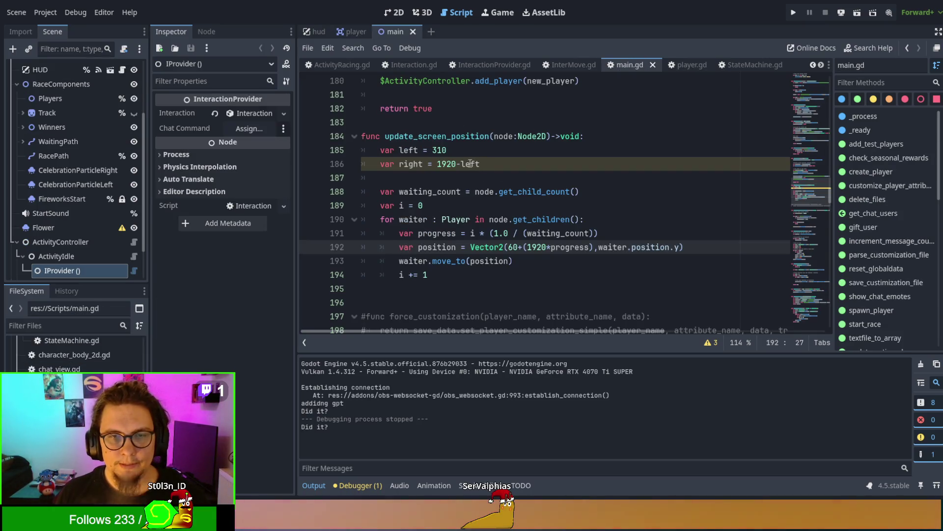
# - Clear and restore IProvider's Interaction resource, then select get_editor_name in InterMove.gd
pyautogui.click(216, 113)
pyautogui.hotkey('ctrl', 'z')
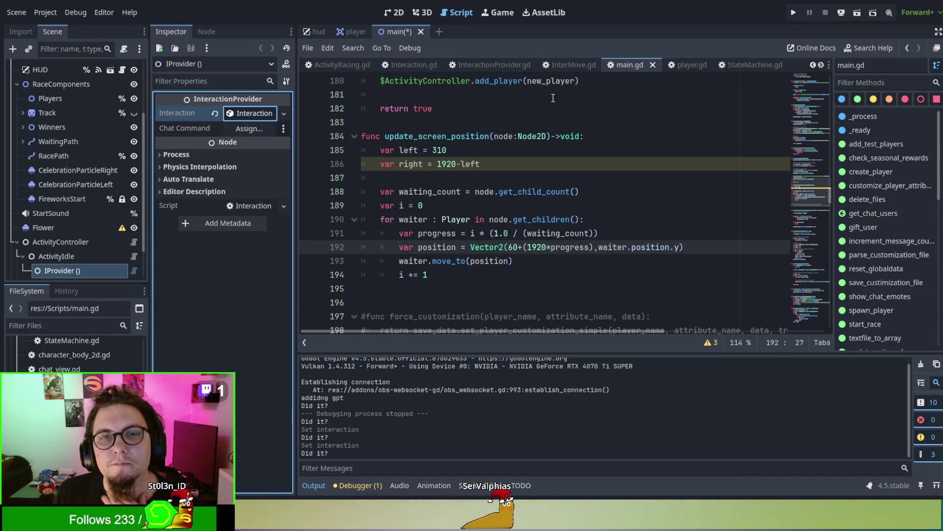
pyautogui.click(492, 64)
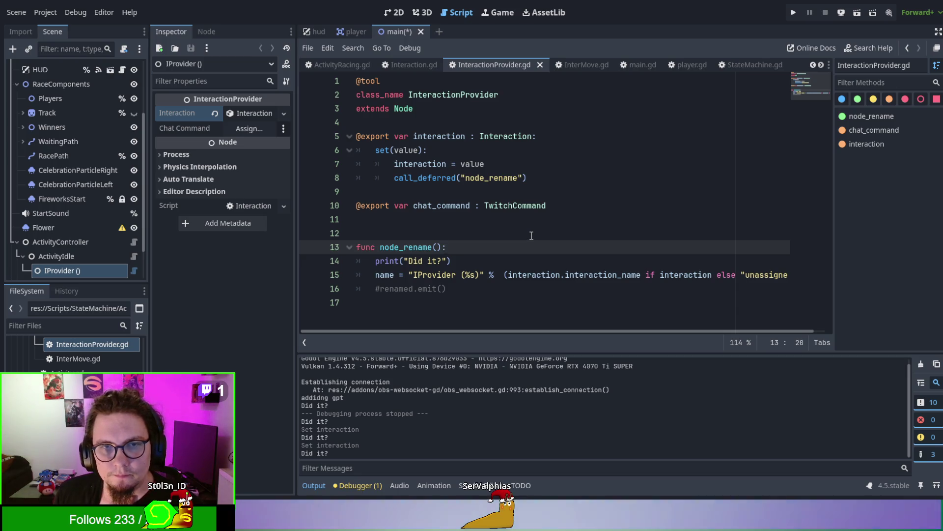
pyautogui.click(585, 62)
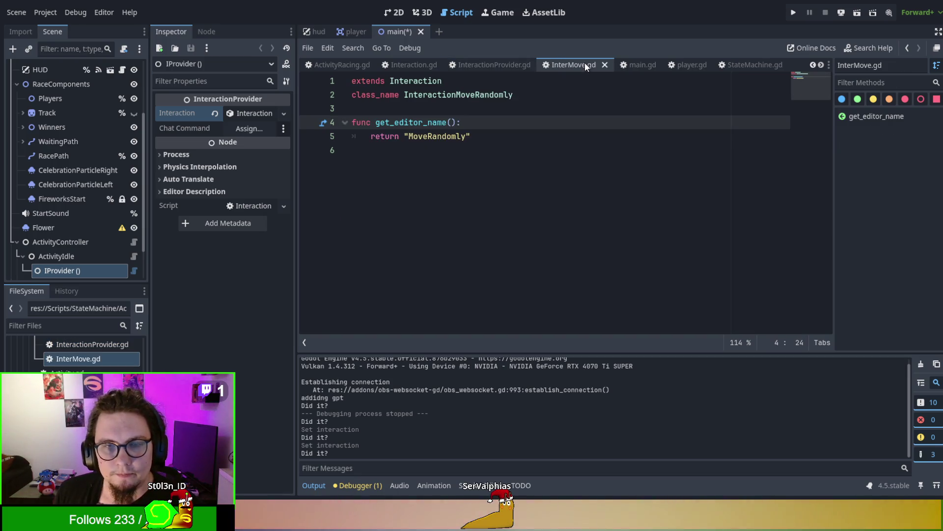
pyautogui.doubleClick(396, 123)
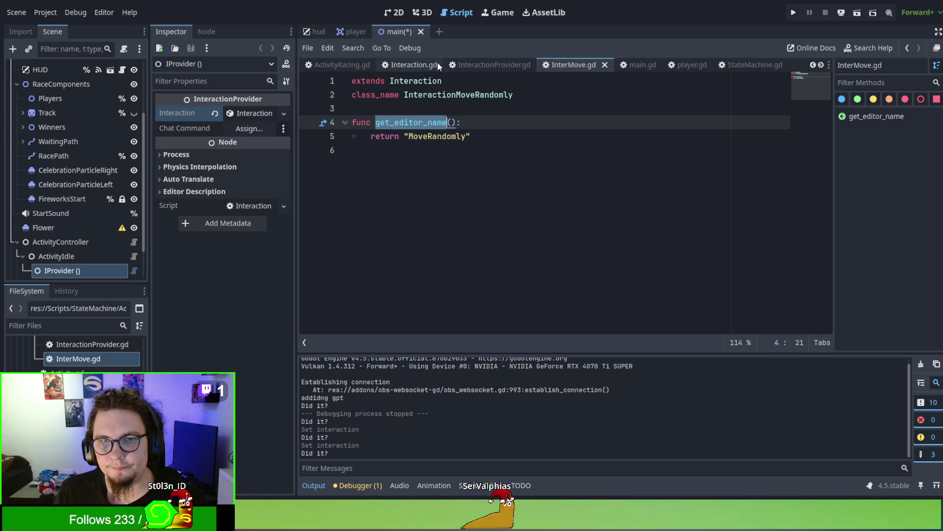
# - In Interaction.gd, replace get_editor_name with an exported interaction_name defaulting to "None", and save
pyautogui.click(414, 64)
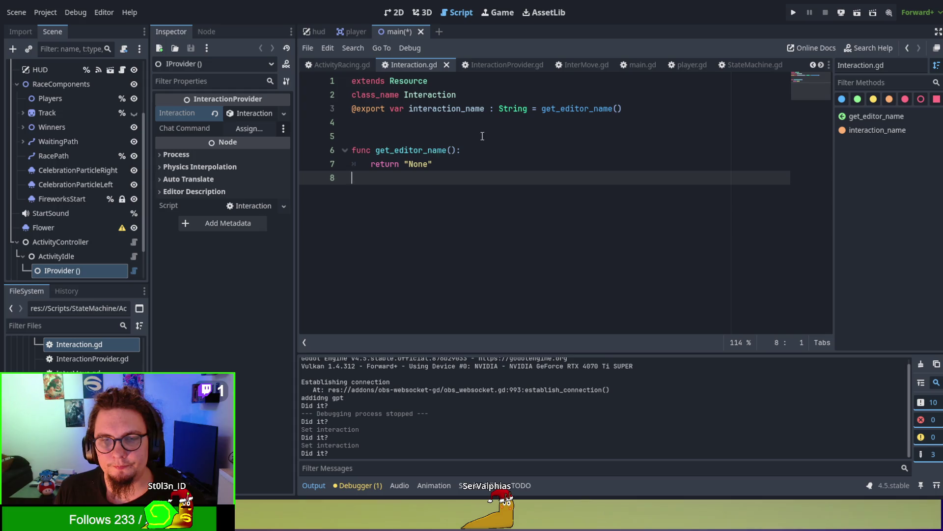
pyautogui.doubleClick(412, 164)
pyautogui.press('BackSpace')
pyautogui.moveTo(542, 108); pyautogui.dragTo(660, 109)
pyautogui.write('"None"')
pyautogui.hotkey('shift', 'Up')
pyautogui.hotkey('ctrl', 'c')
pyautogui.hotkey('ctrl', 's')
pyautogui.moveTo(491, 168); pyautogui.dragTo(491, 131)
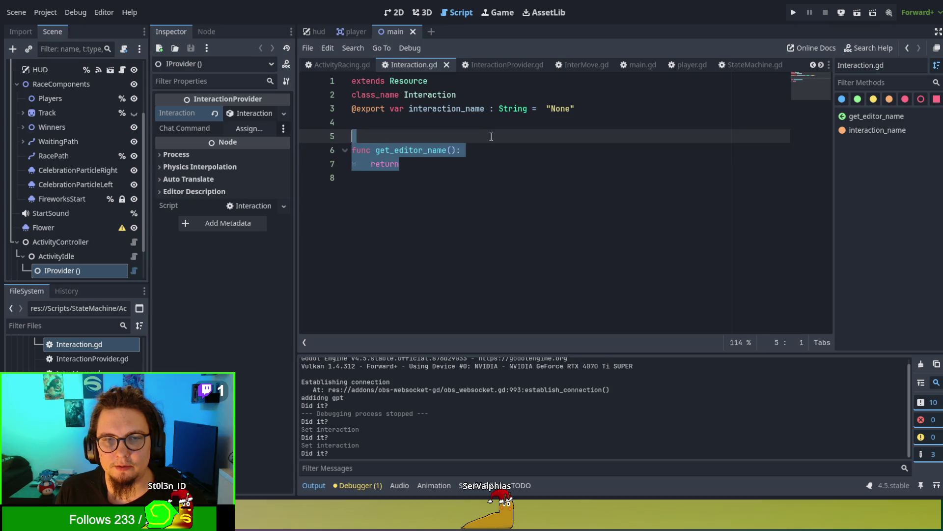
pyautogui.press('BackSpace')
pyautogui.hotkey('ctrl', 's')
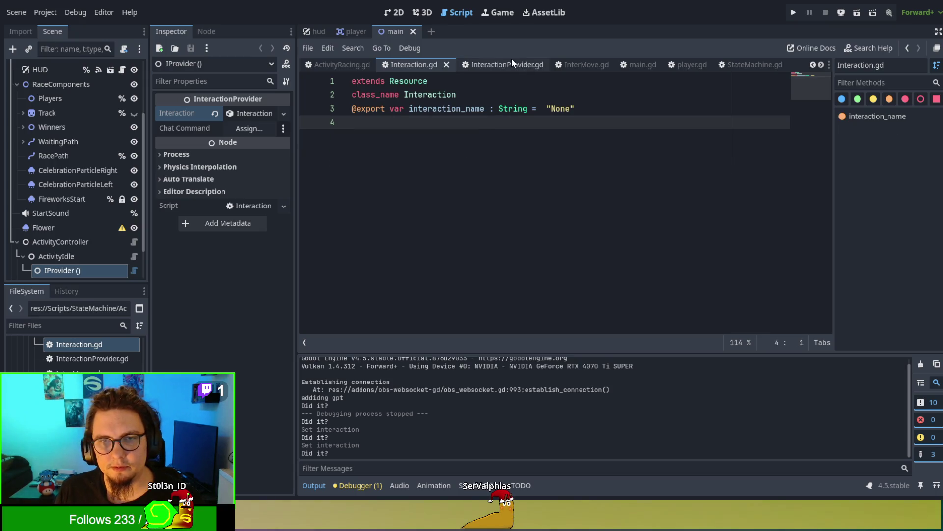
# - Try an exported interaction_name override in InterMove.gd, then revert to get_editor_name and save
pyautogui.click(576, 69)
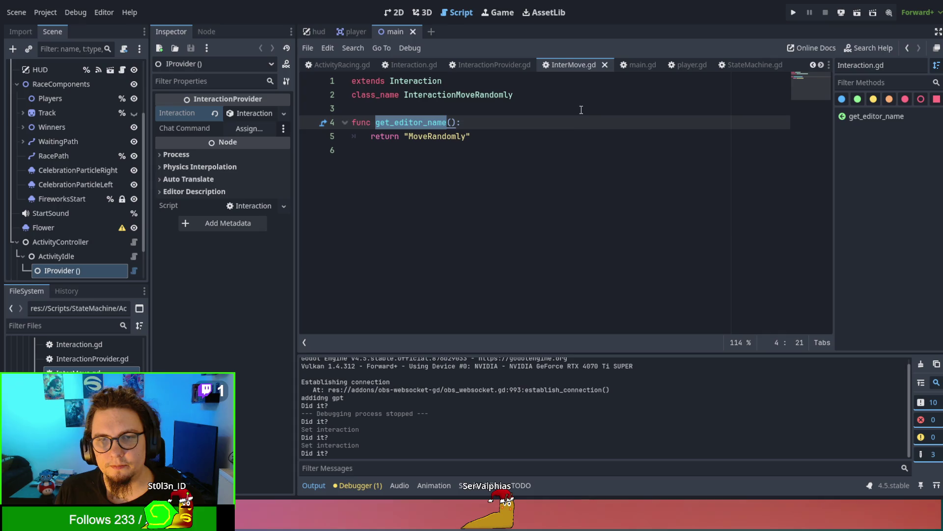
pyautogui.hotkey('ctrl', 'v')
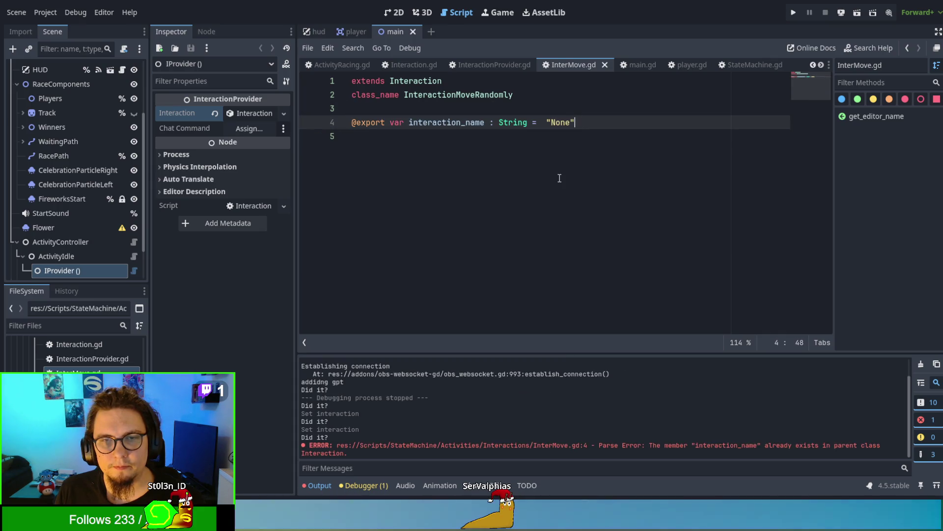
pyautogui.doubleClick(557, 122)
pyautogui.write('2')
pyautogui.click(558, 178)
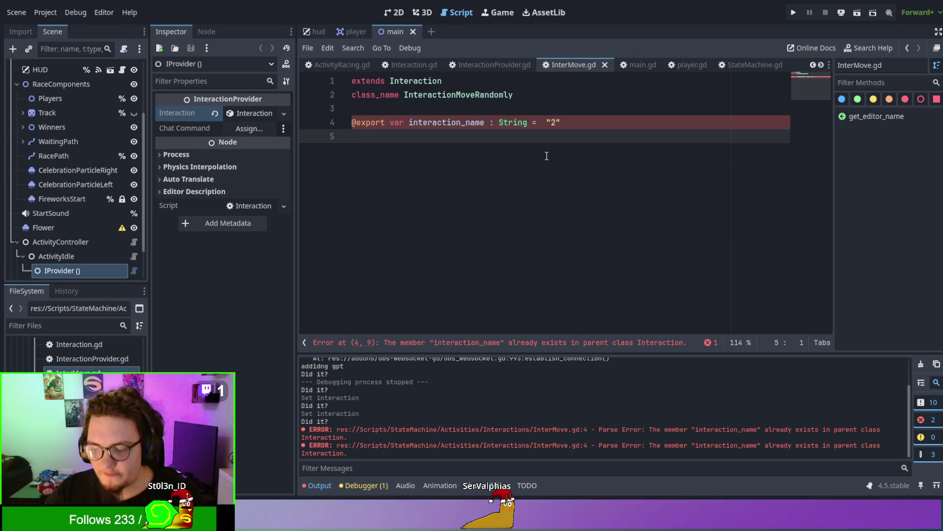
pyautogui.hotkey('ctrl', 'z')
pyautogui.hotkey('ctrl', 's')
pyautogui.doubleClick(434, 121)
pyautogui.hotkey('ctrl', 'c')
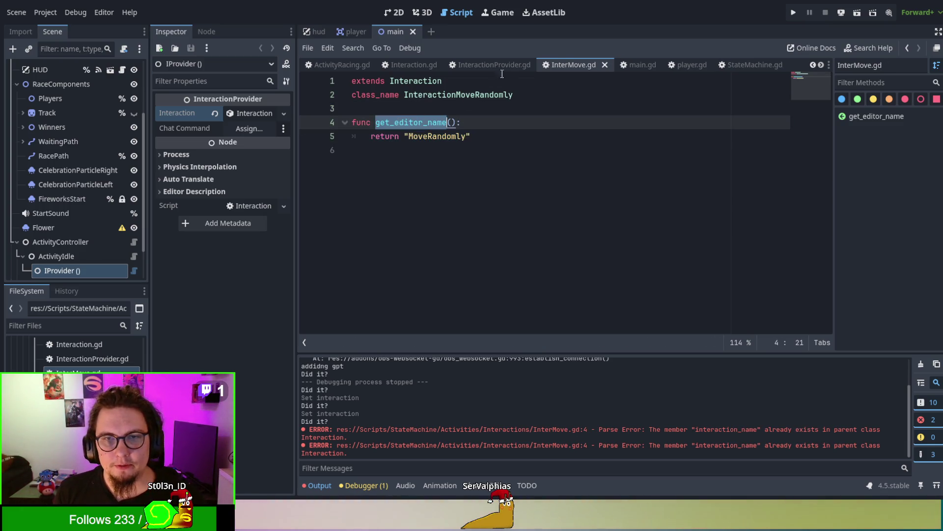
# - Copy InterMove.gd's get_editor_name function over the exported interaction_name line in Interaction.gd
pyautogui.click(494, 65)
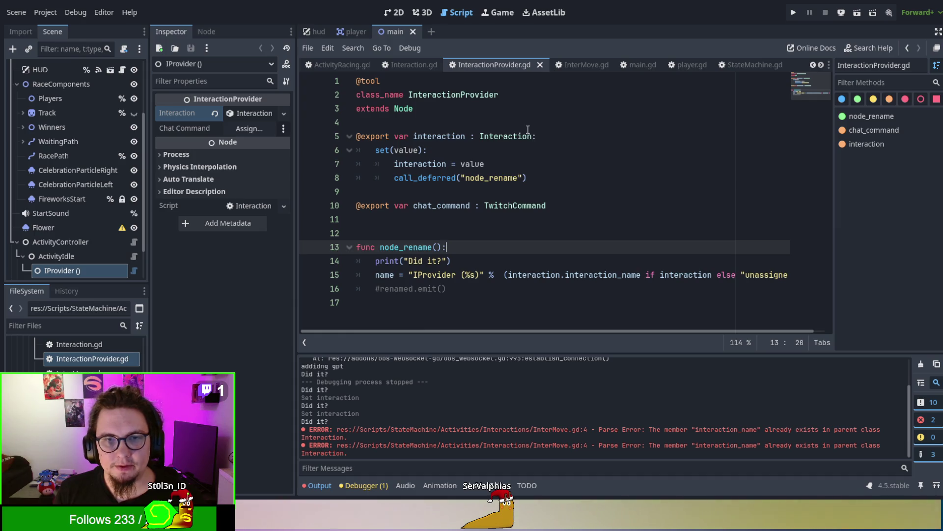
pyautogui.click(411, 64)
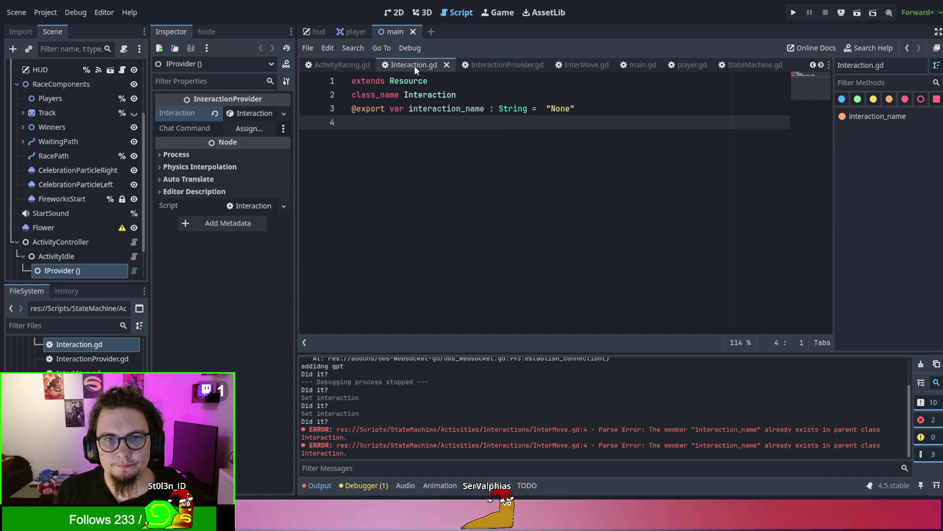
pyautogui.hotkey('ctrl', 'v')
pyautogui.hotkey('ctrl', 'z')
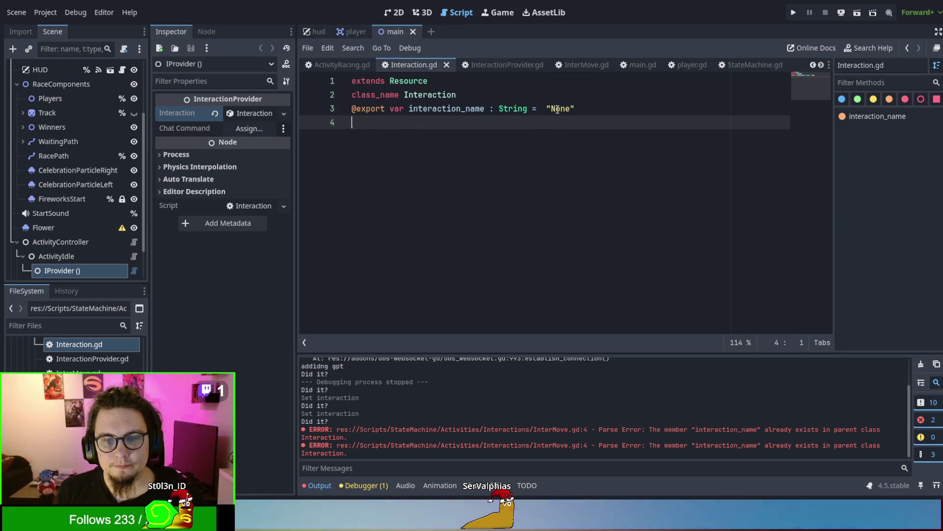
pyautogui.click(584, 66)
pyautogui.moveTo(558, 142); pyautogui.dragTo(352, 122)
pyautogui.hotkey('ctrl', 'c')
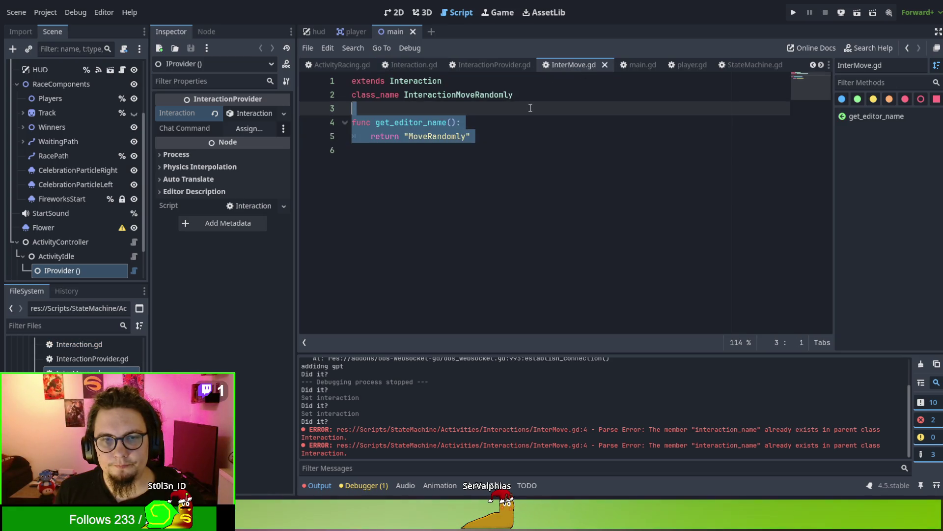
pyautogui.click(476, 60)
pyautogui.click(415, 65)
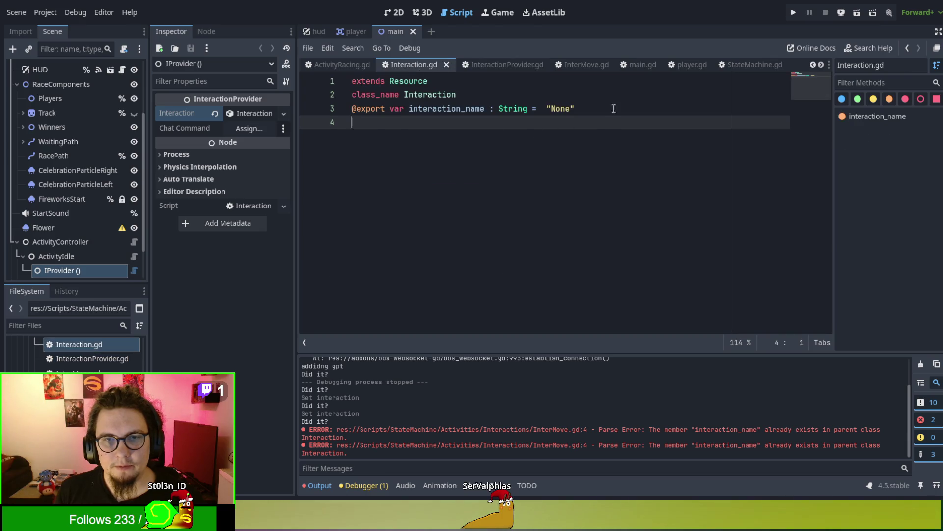
pyautogui.moveTo(612, 120); pyautogui.dragTo(611, 93)
pyautogui.hotkey('ctrl', 'v')
# - Run the project, save Interaction.gd and InteractionProvider.gd, and close the main scene
pyautogui.press('F5')
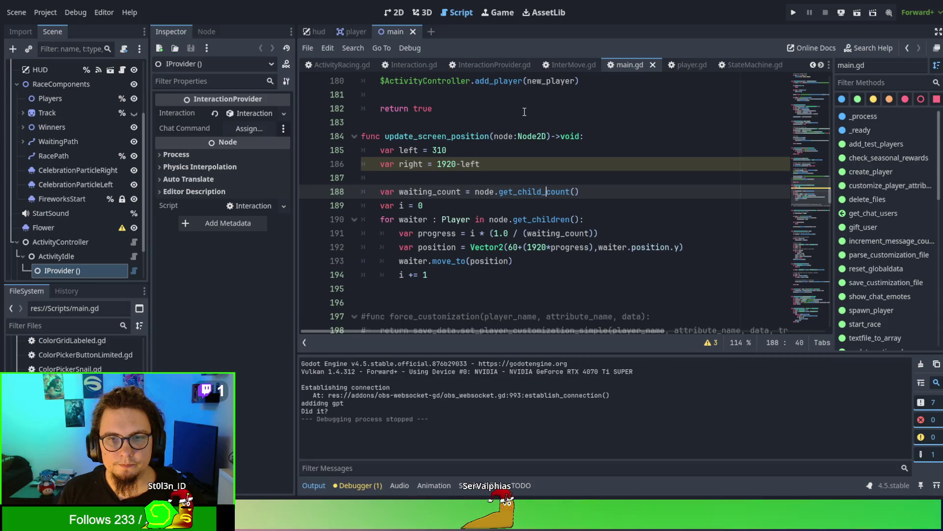
pyautogui.click(411, 64)
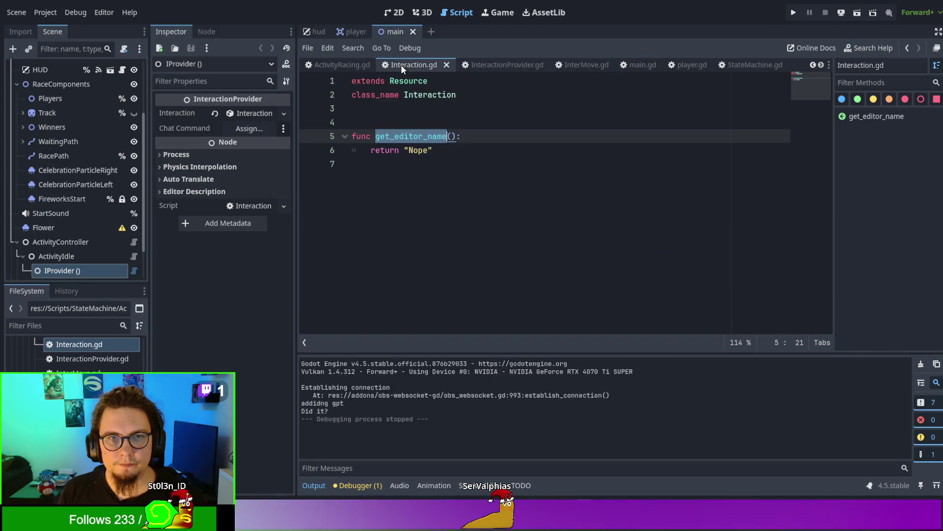
pyautogui.hotkey('ctrl', 's')
pyautogui.click(474, 69)
pyautogui.hotkey('ctrl', 's')
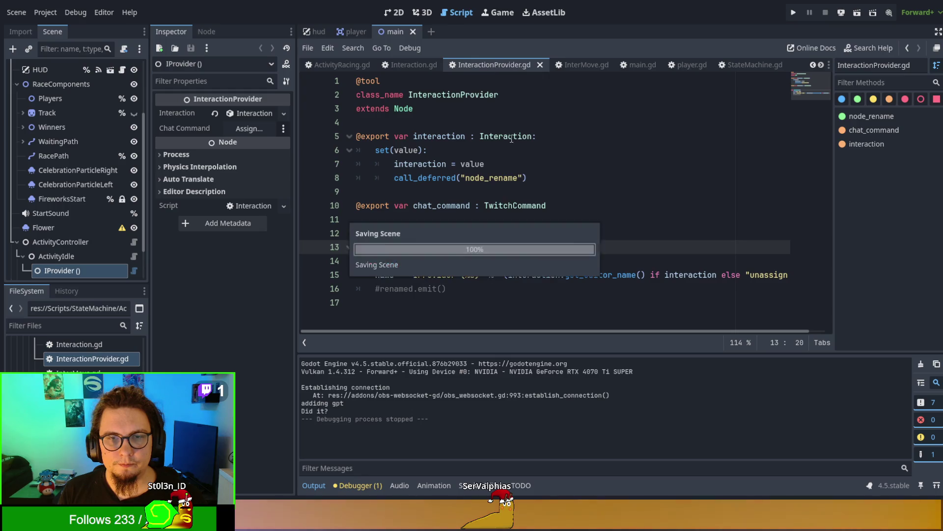
pyautogui.click(414, 32)
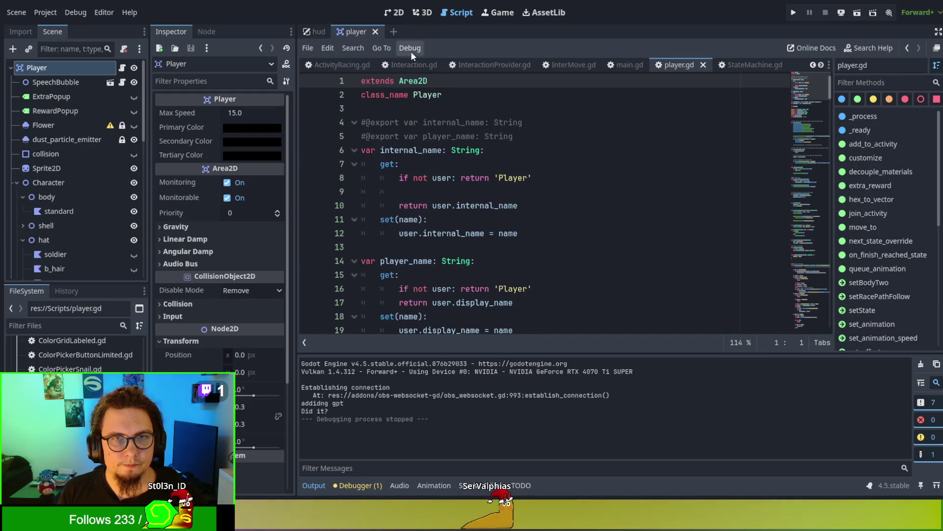
# - Reopen main.tscn by filtering FileSystem for 'main'
pyautogui.click(69, 329)
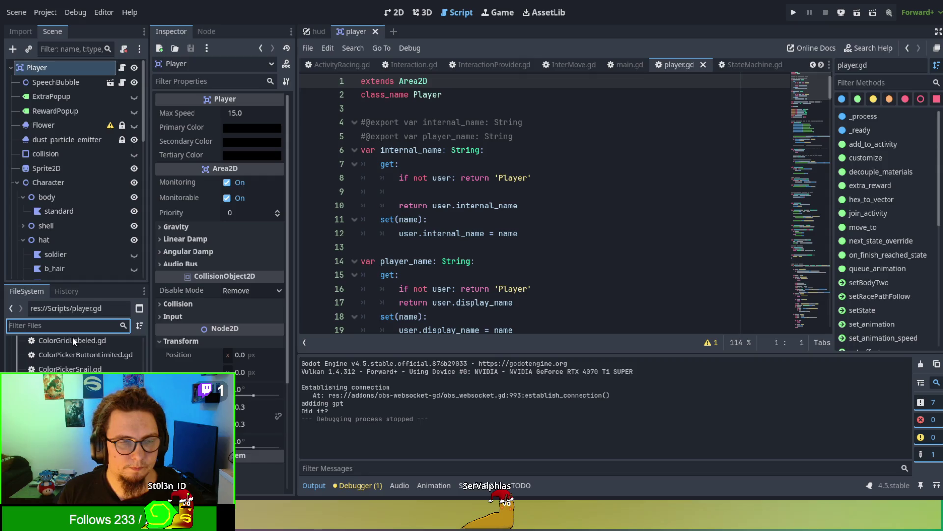
pyautogui.write('main')
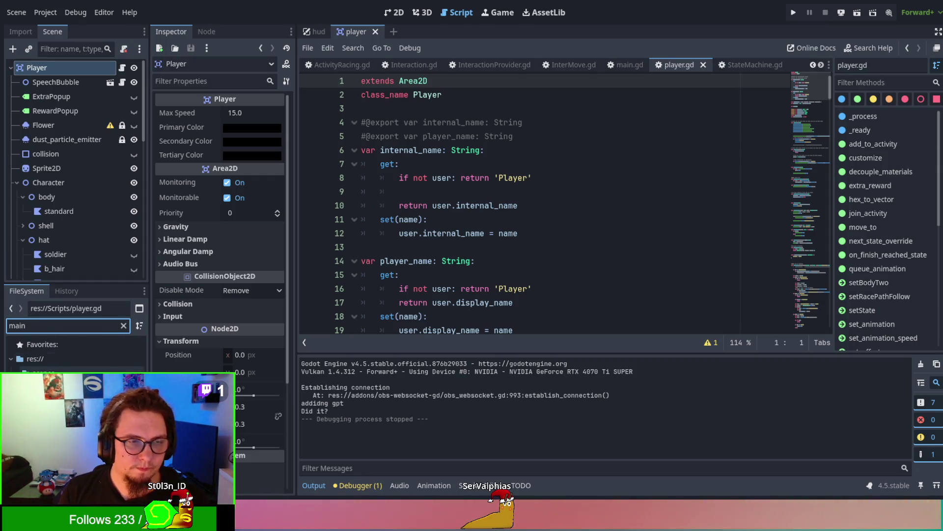
pyautogui.doubleClick(64, 387)
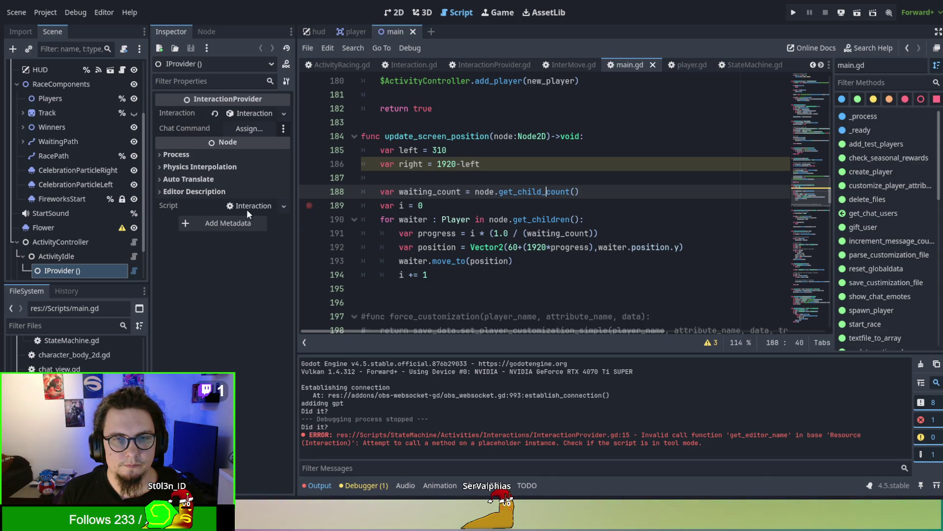
# - Replace IProvider's Interaction property with a freshly created Interaction resource
pyautogui.click(215, 113)
pyautogui.click(246, 114)
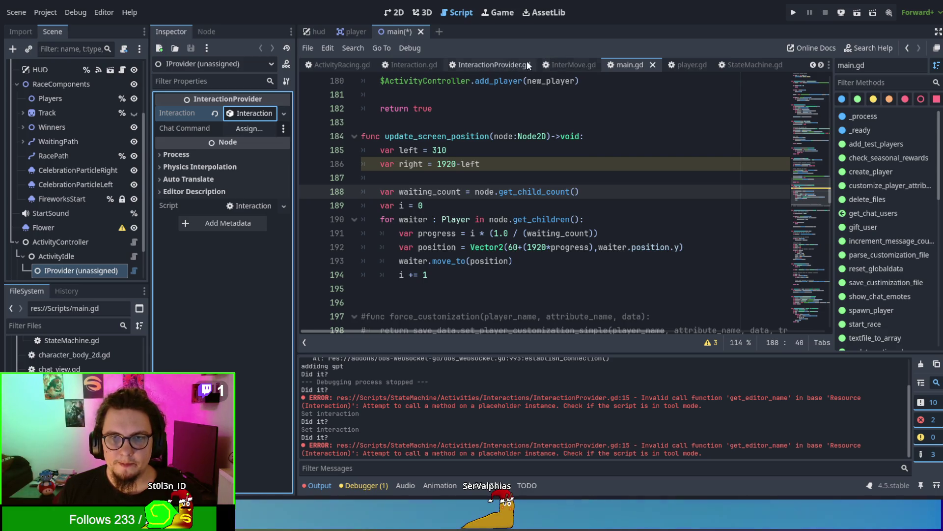
pyautogui.click(496, 63)
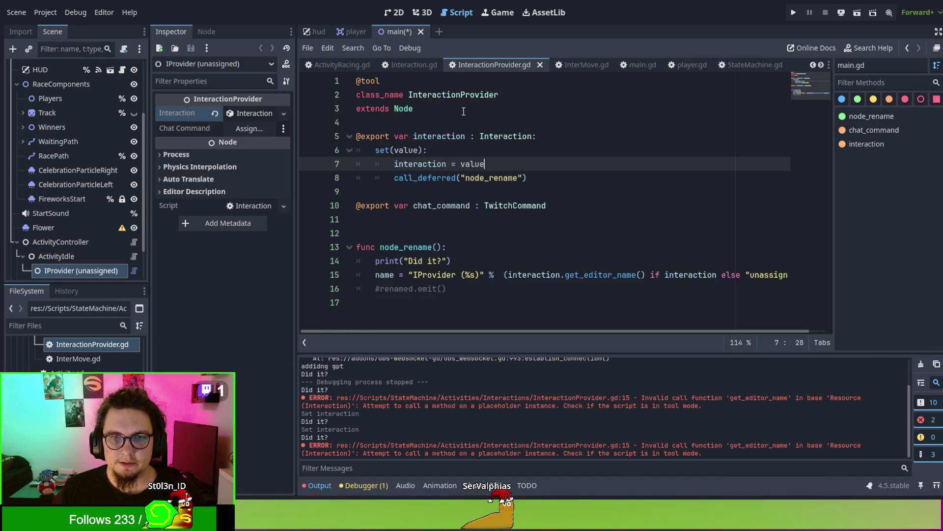
pyautogui.click(399, 65)
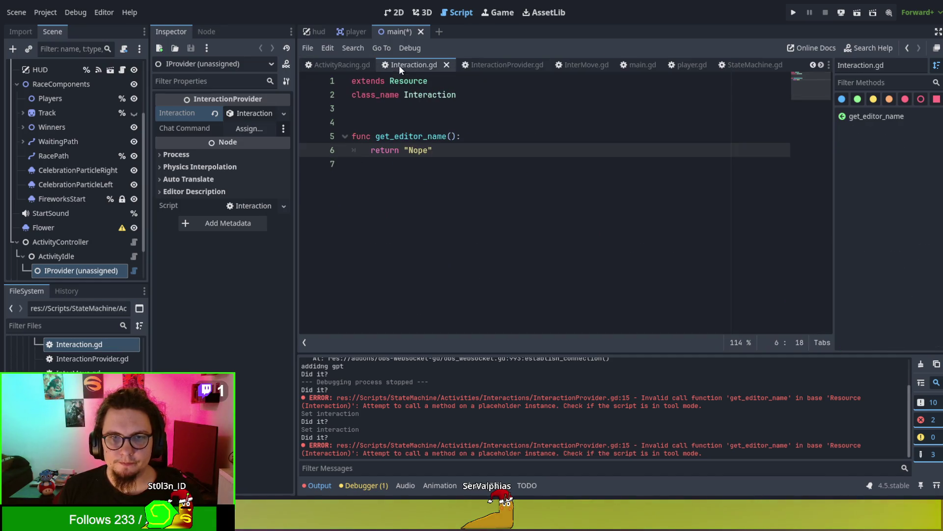
pyautogui.click(356, 83)
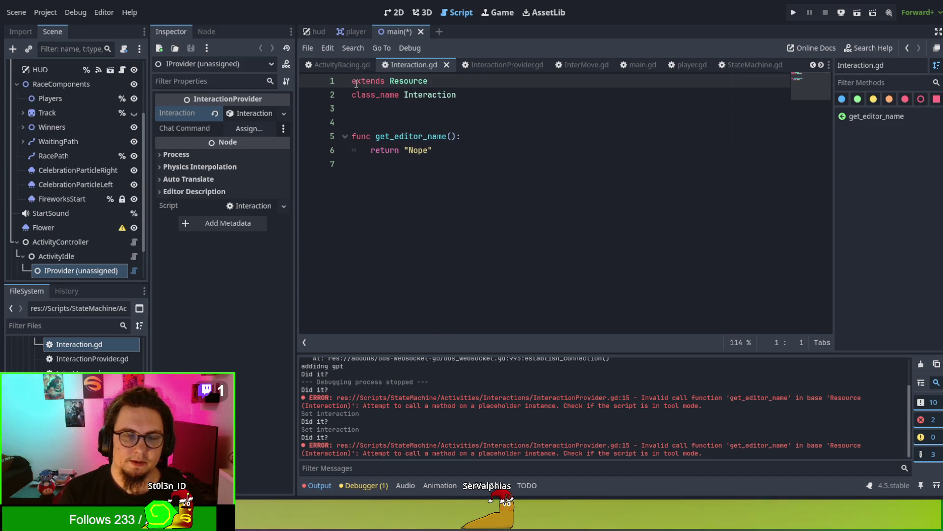
pyautogui.press('Return')
pyautogui.press('Up')
pyautogui.write('@tool')
pyautogui.hotkey('ctrl', 's')
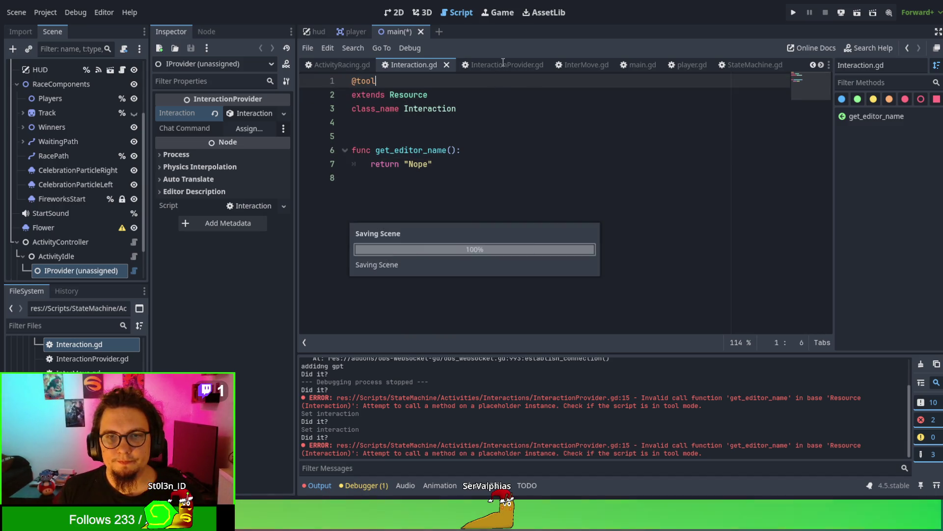
pyautogui.click(609, 66)
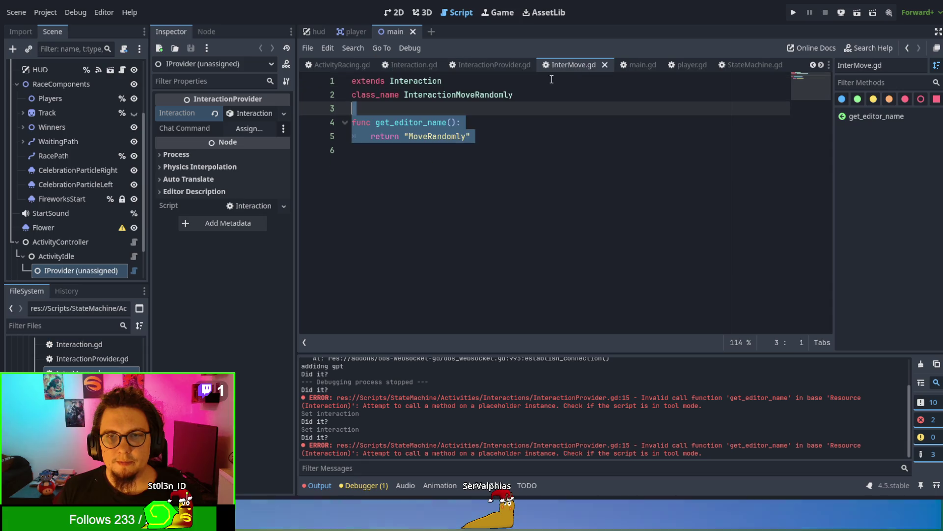
pyautogui.click(352, 83)
pyautogui.press('Return')
pyautogui.press('Up')
pyautogui.write('@tool')
pyautogui.hotkey('ctrl', 's')
pyautogui.click(438, 121)
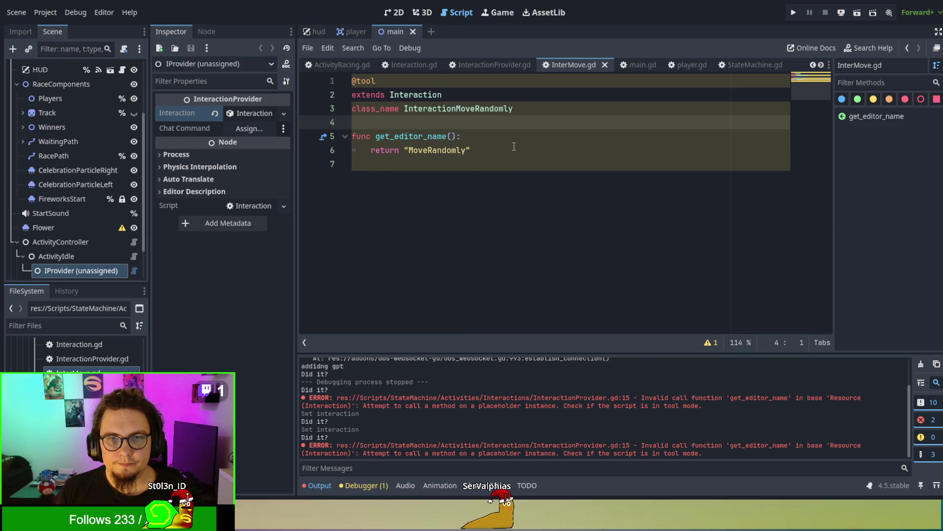
pyautogui.click(410, 67)
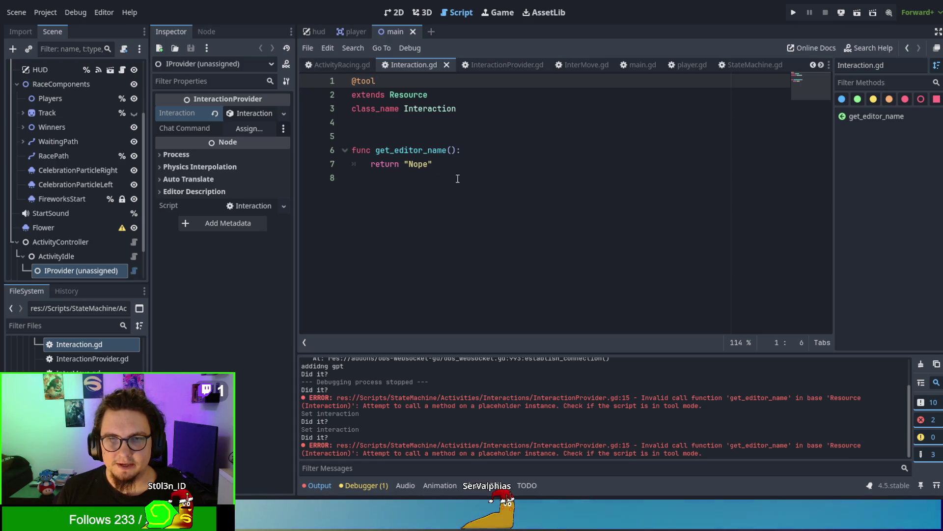
# - Close the main scene and reopen it from the FileSystem panel
pyautogui.click(637, 60)
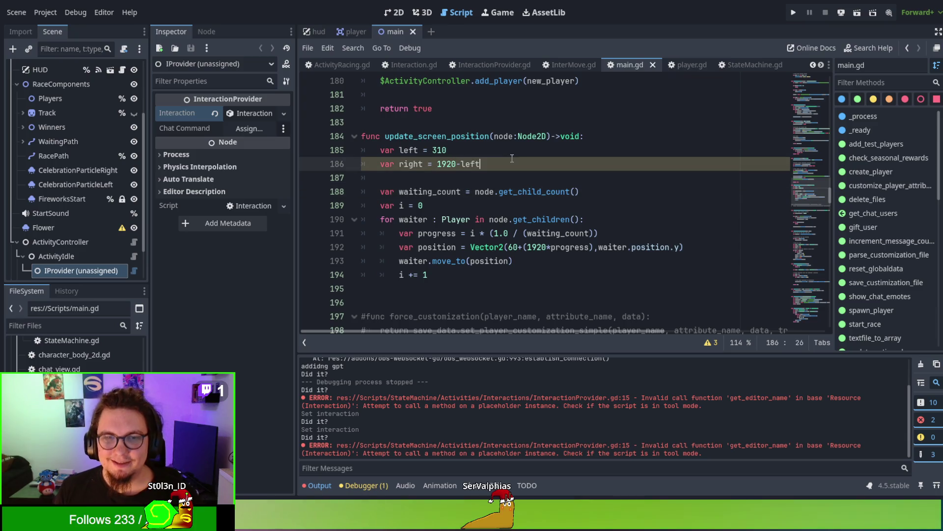
pyautogui.click(413, 32)
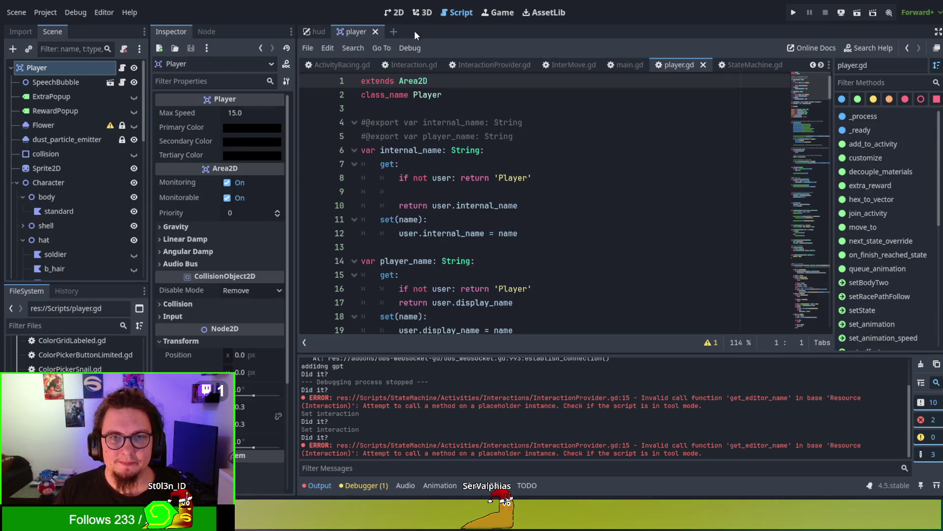
pyautogui.scroll(-10, 73, 354)
pyautogui.click(74, 361)
pyautogui.scroll(15, 73, 353)
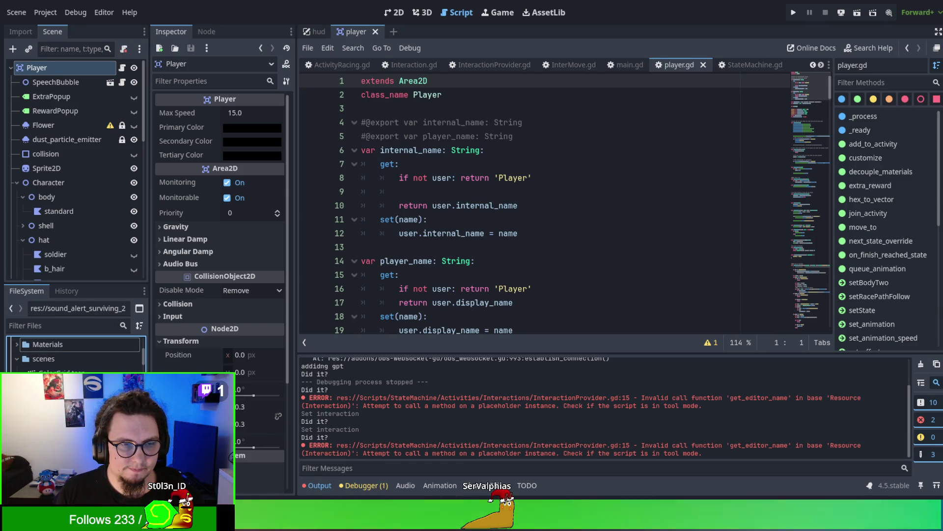
pyautogui.click(73, 369)
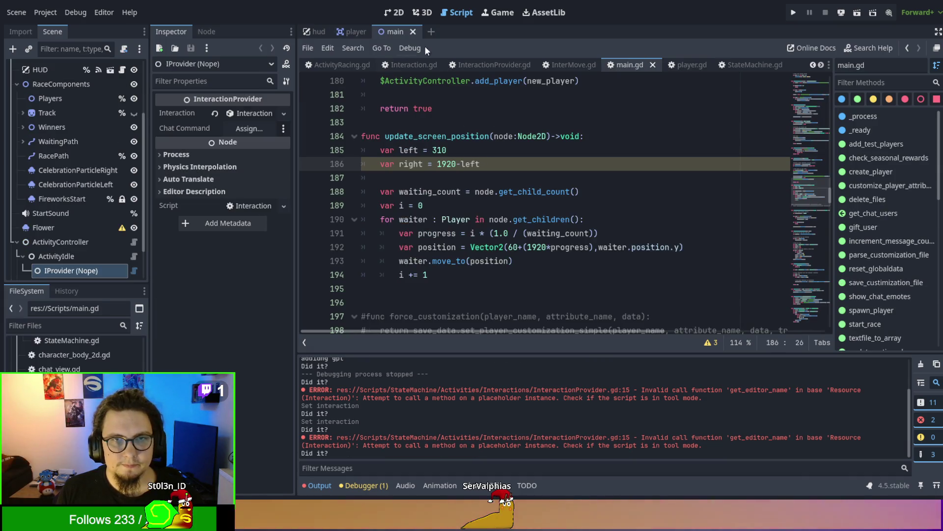
pyautogui.scroll(-2, 86, 260)
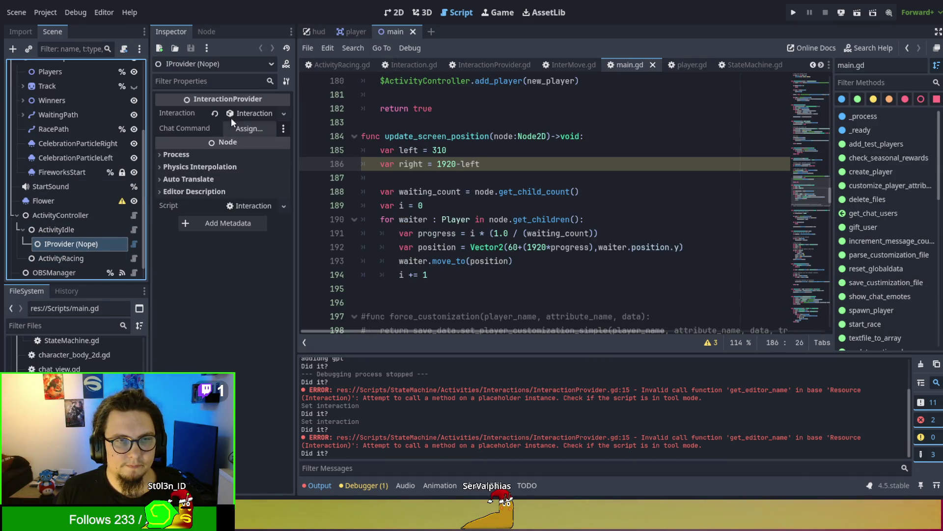
# - Clear and undo IProvider's Interaction property until the node reads IProvider (MoveRandomly)
pyautogui.click(216, 113)
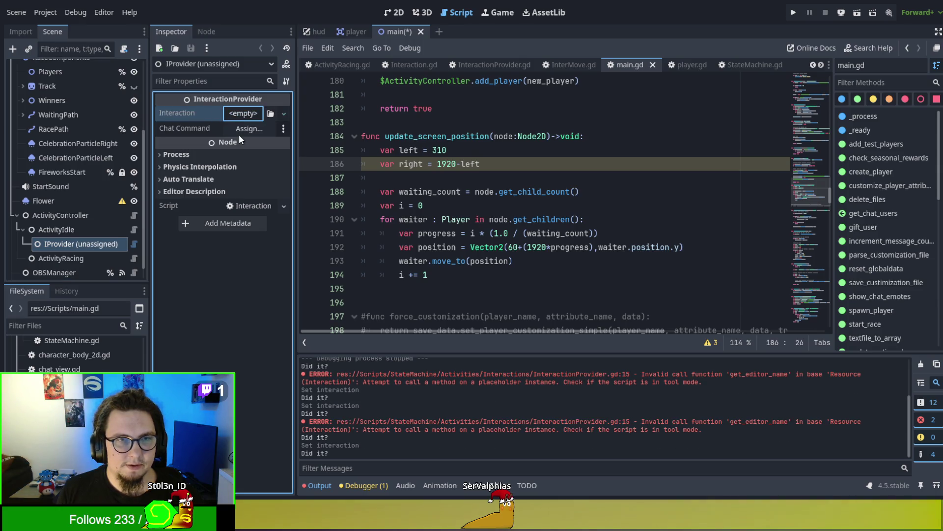
pyautogui.hotkey('ctrl', 'z')
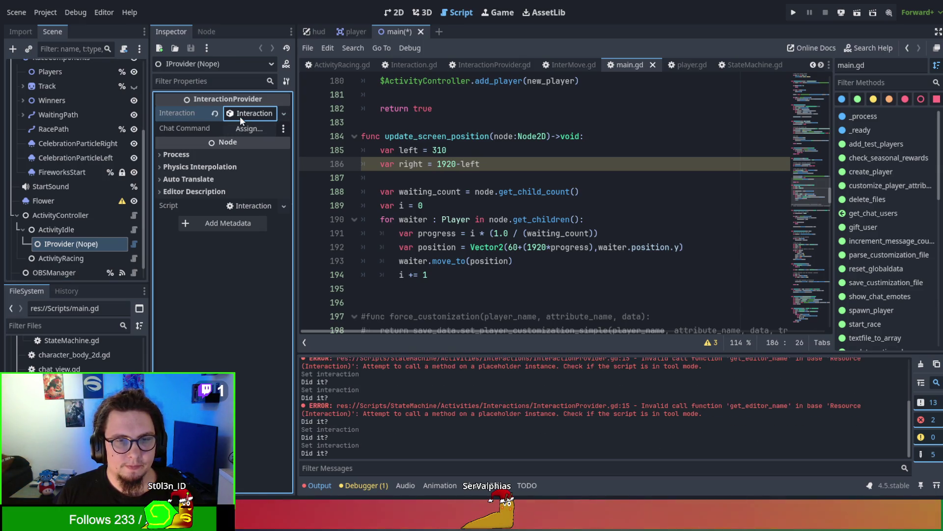
pyautogui.click(237, 113)
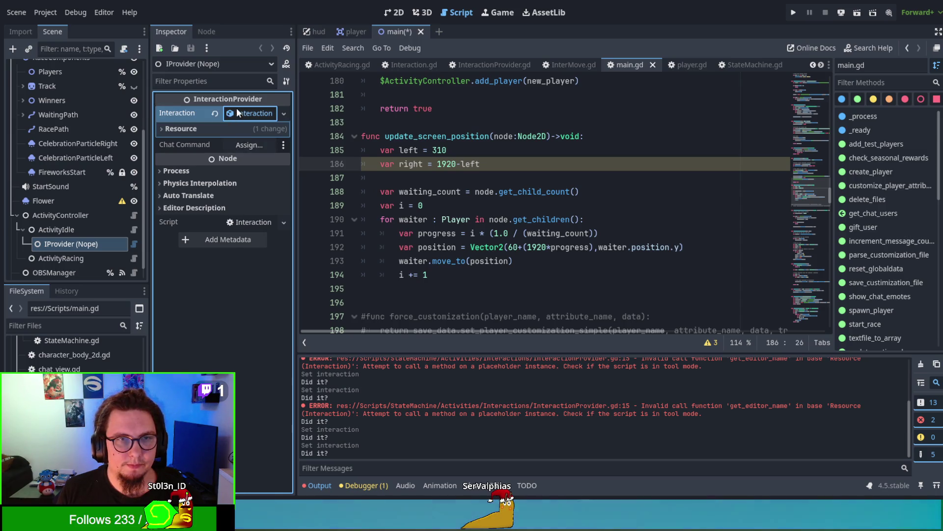
pyautogui.click(237, 111)
pyautogui.click(245, 114)
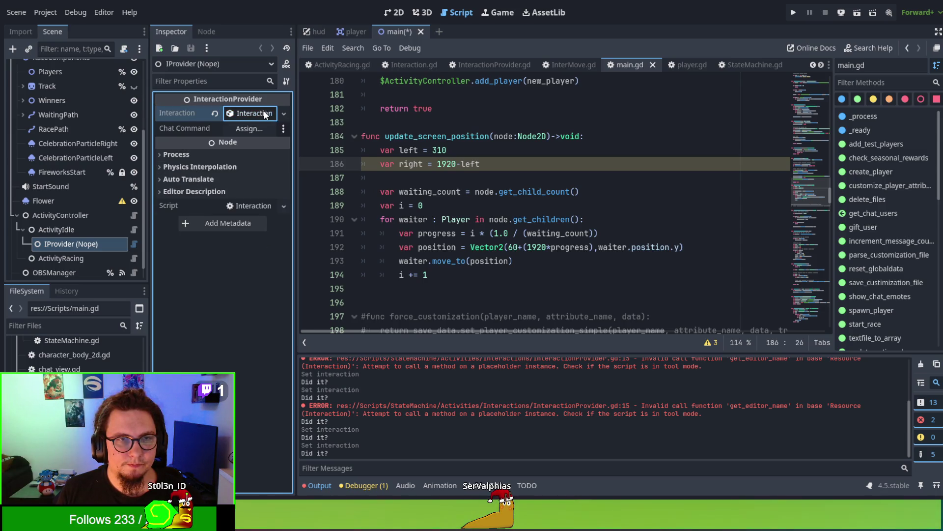
pyautogui.click(217, 113)
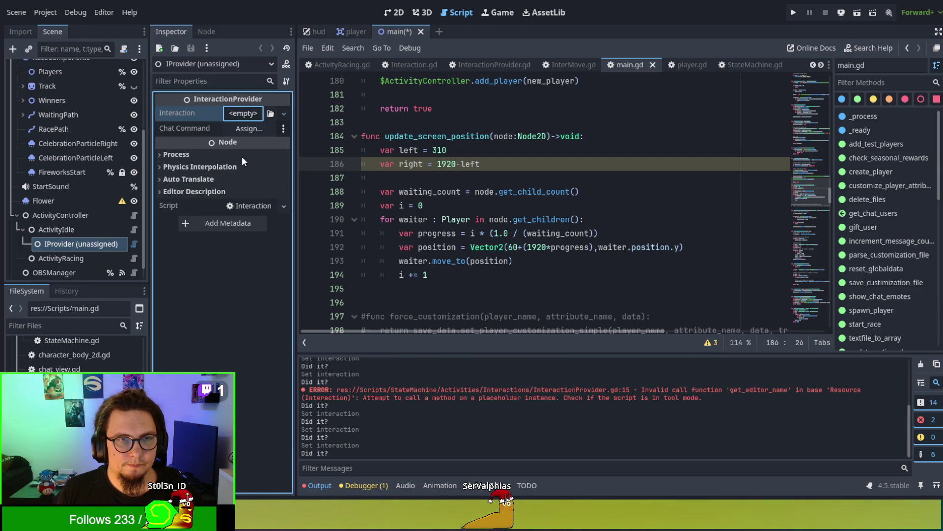
pyautogui.hotkey('ctrl', 'z')
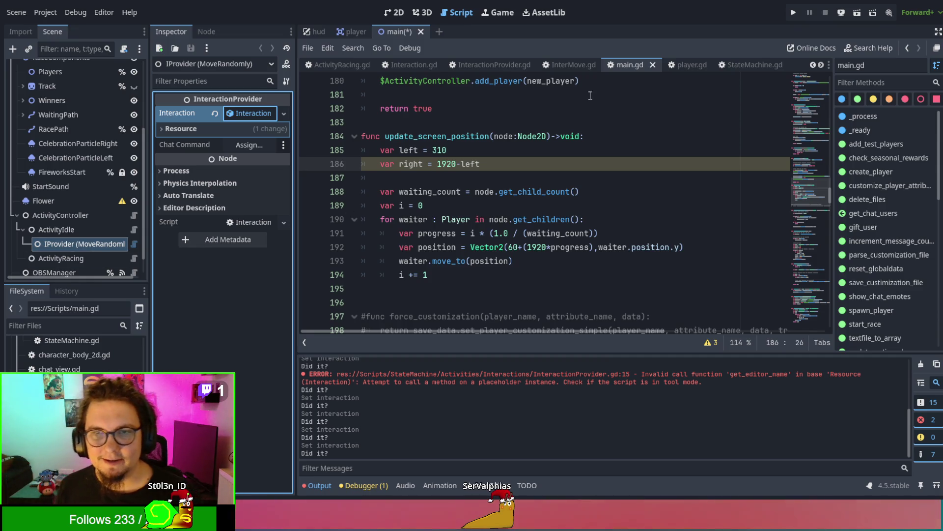
pyautogui.click(424, 62)
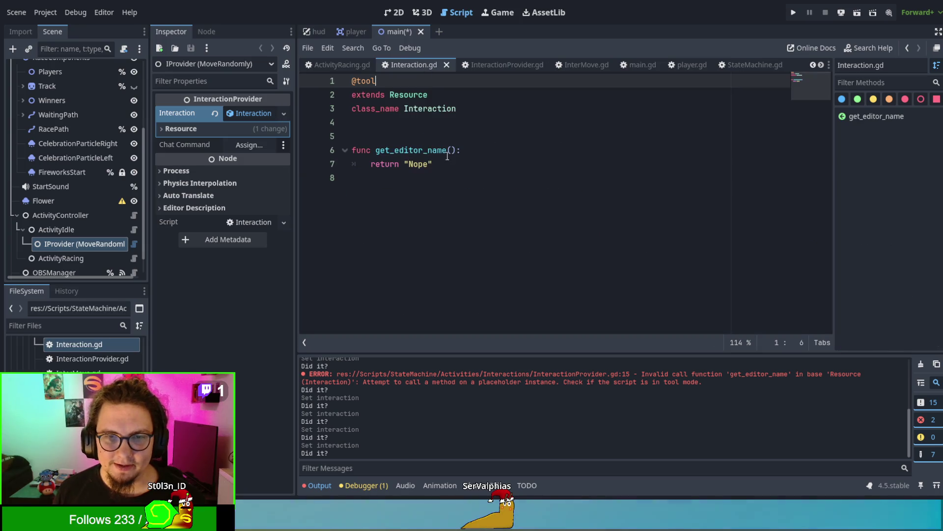
# - Shorten the 'IProvider' name prefix to 'IProv' on line 15 of InteractionProvider.gd and save
pyautogui.click(494, 63)
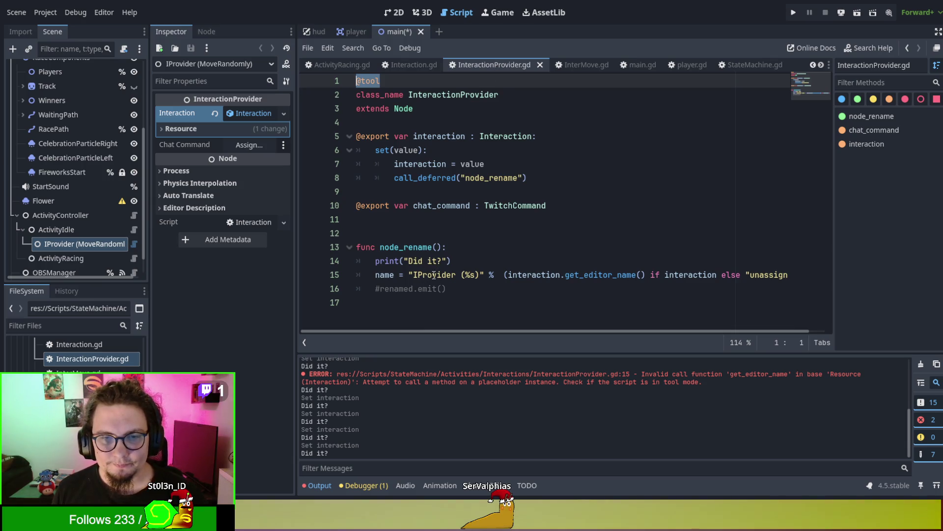
pyautogui.moveTo(437, 275); pyautogui.dragTo(456, 275)
pyautogui.press('BackSpace')
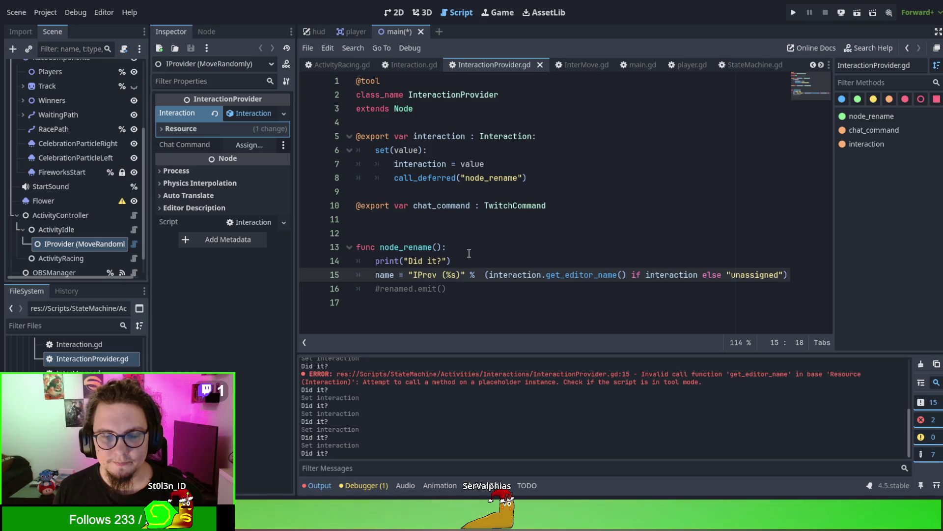
pyautogui.hotkey('ctrl', 's')
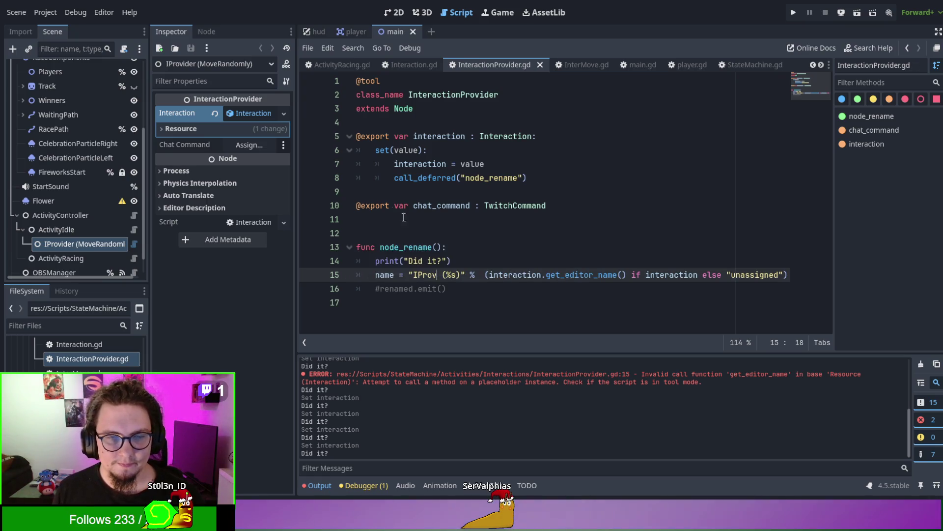
# - Clear and restore the node's Interaction property so its displayed name refreshes
pyautogui.click(556, 223)
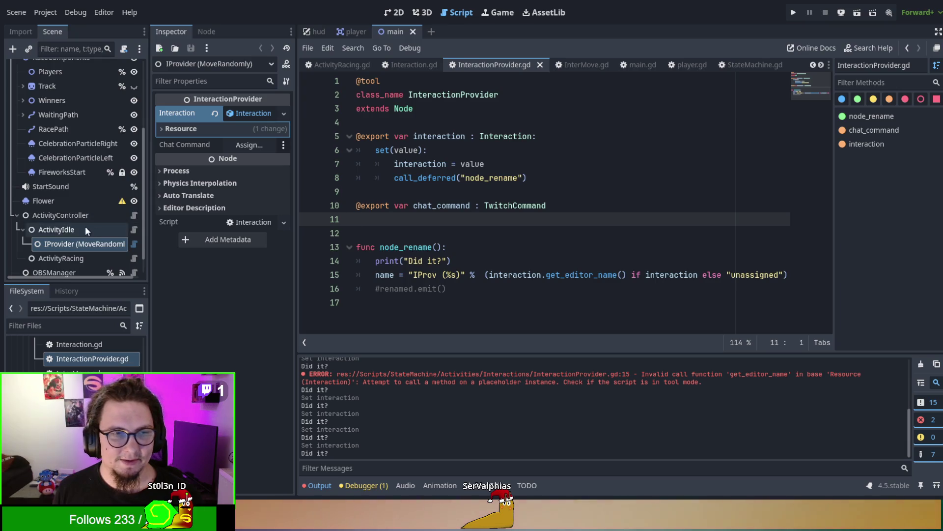
pyautogui.click(215, 114)
pyautogui.click(243, 114)
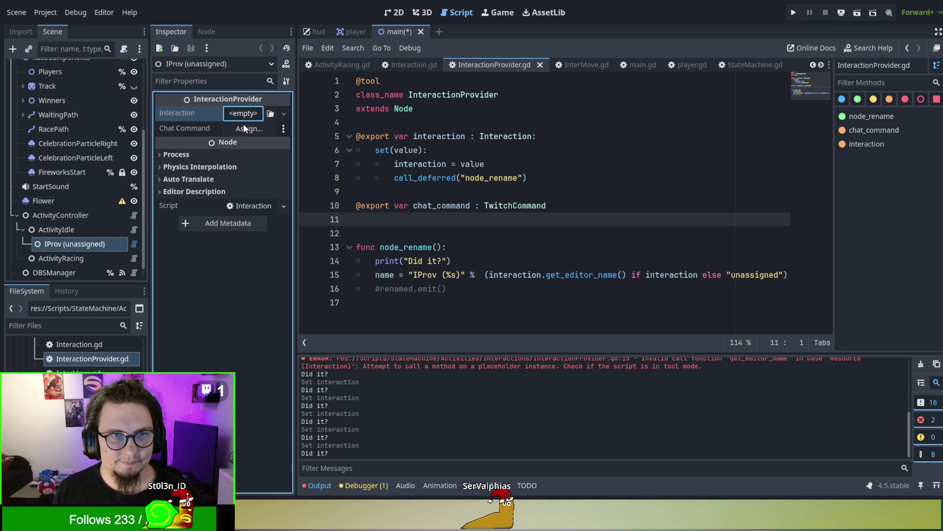
pyautogui.hotkey('ctrl', 'z')
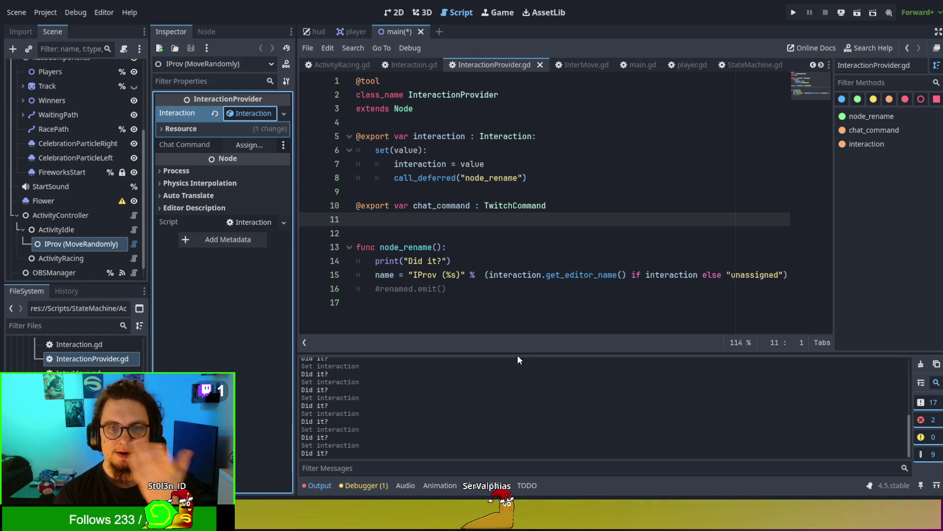
pyautogui.click(406, 59)
pyautogui.click(520, 240)
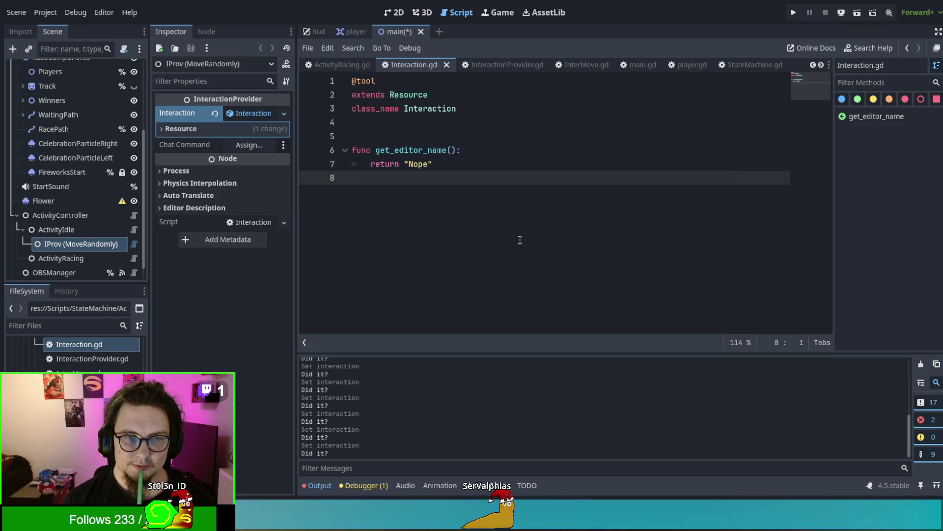
# - Write func interact(other:Player=null): with a pass body below the existing code
pyautogui.press('Return')
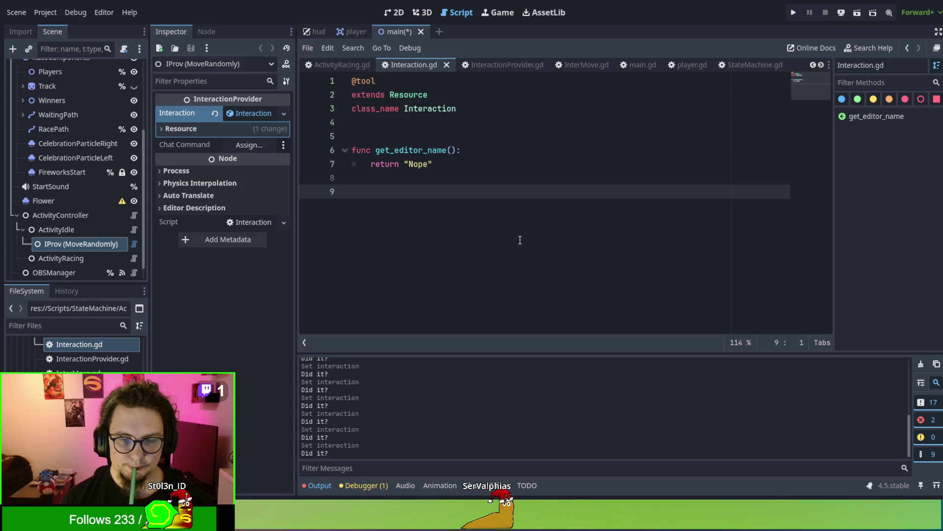
pyautogui.write('func ')
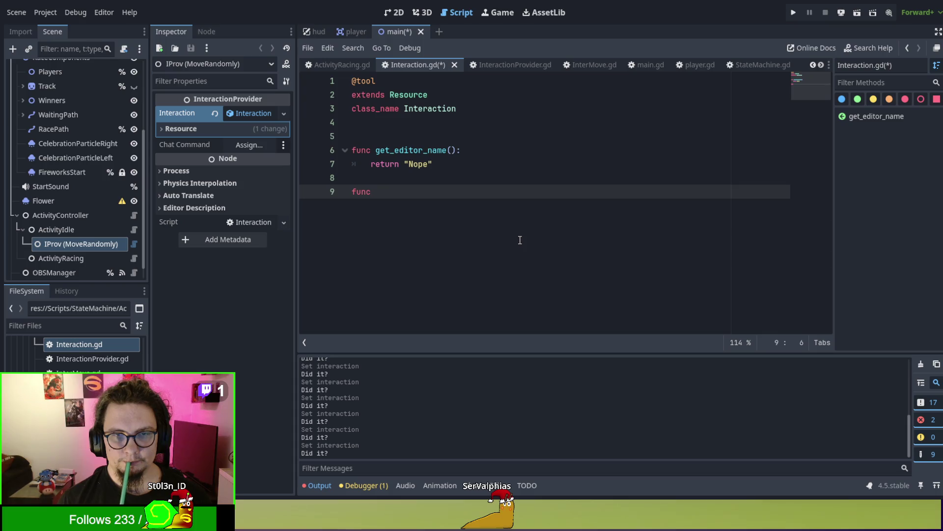
pyautogui.write('Inter')
pyautogui.press('BackSpace')
pyautogui.press('BackSpace')
pyautogui.press('BackSpace')
pyautogui.write('interact(')
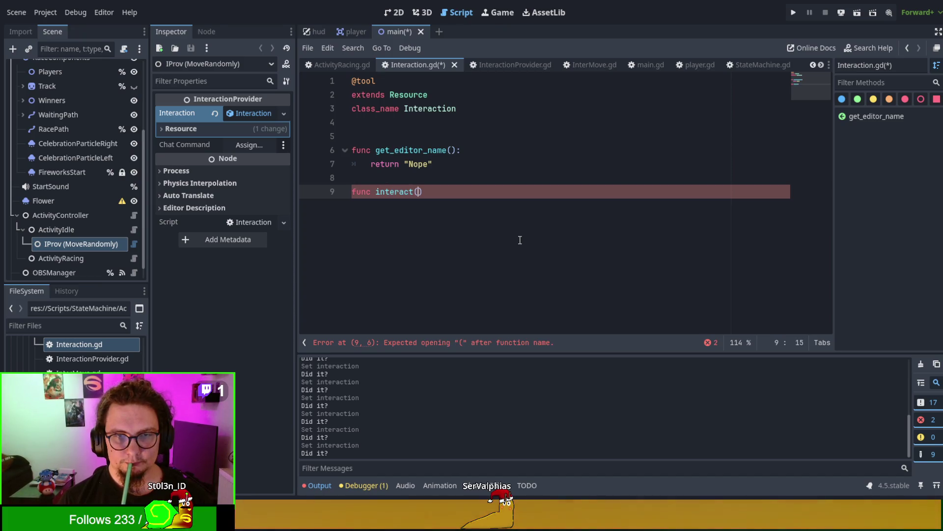
pyautogui.write('player')
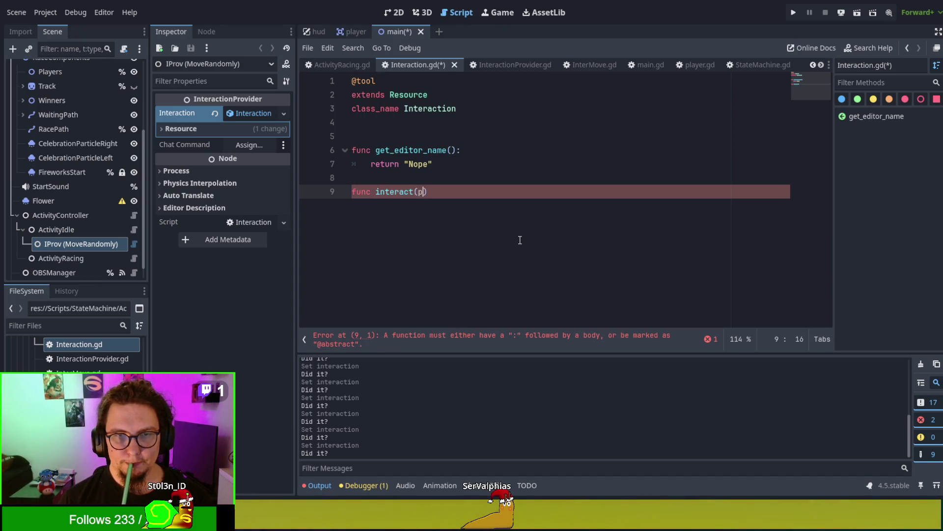
pyautogui.press('BackSpace')
pyautogui.press('BackSpace')
pyautogui.press('BackSpace')
pyautogui.press('BackSpace')
pyautogui.press('BackSpace')
pyautogui.write('other:Player:')
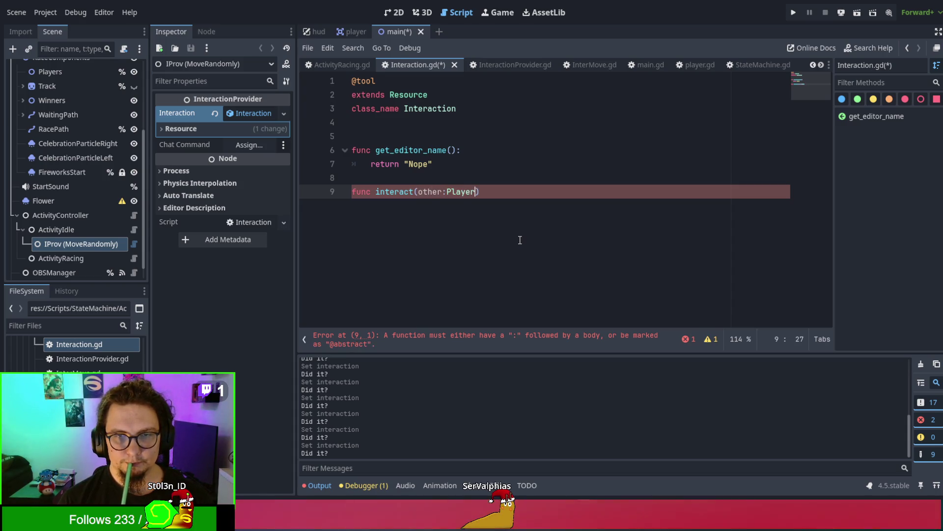
pyautogui.press('BackSpace')
pyautogui.press('BackSpace')
pyautogui.write('=Nu')
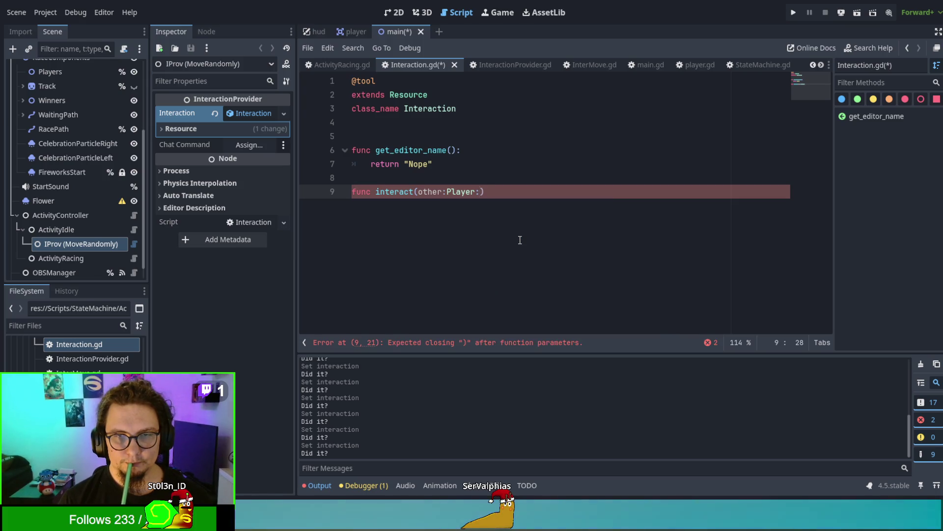
pyautogui.press('BackSpace')
pyautogui.press('BackSpace')
pyautogui.write('nul')
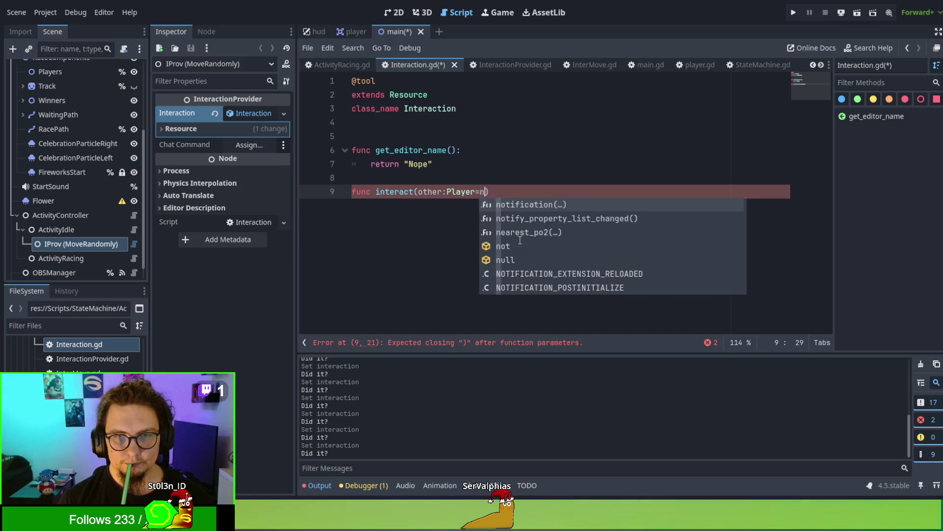
pyautogui.press('Return')
pyautogui.press('End')
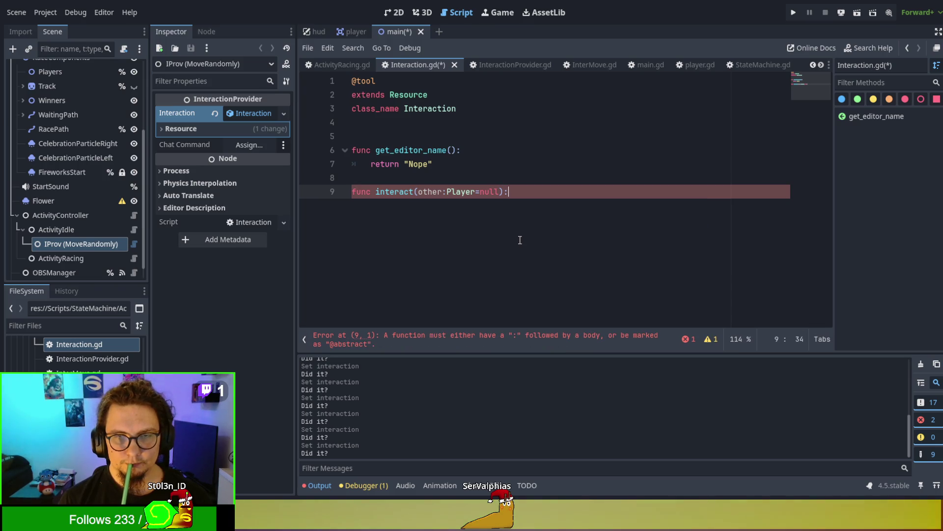
pyautogui.write(':')
pyautogui.press('Return')
pyautogui.write('pass')
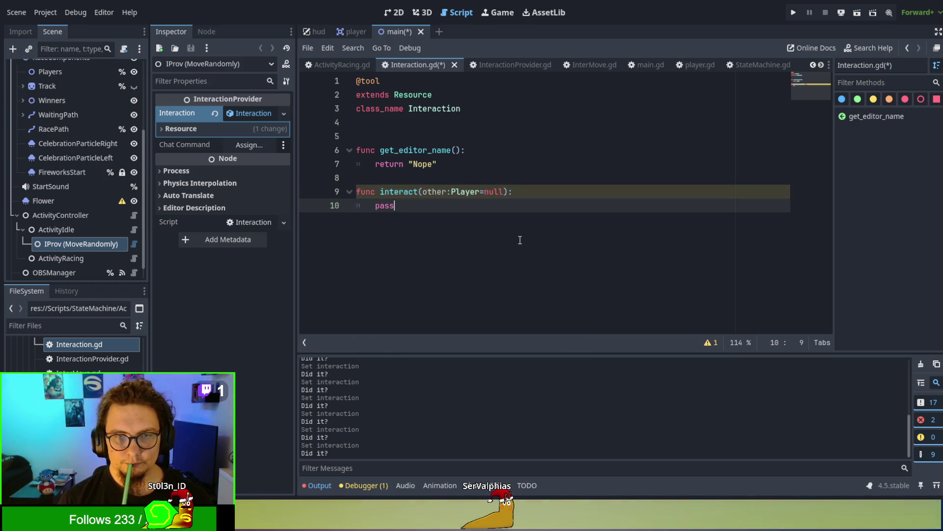
# - Rename the parameter to _other, save Interaction.gd, and add a trailing empty line
pyautogui.press('Up')
pyautogui.press('Right')
pyautogui.press('Right')
pyautogui.press('Right')
pyautogui.press('Right')
pyautogui.press('Right')
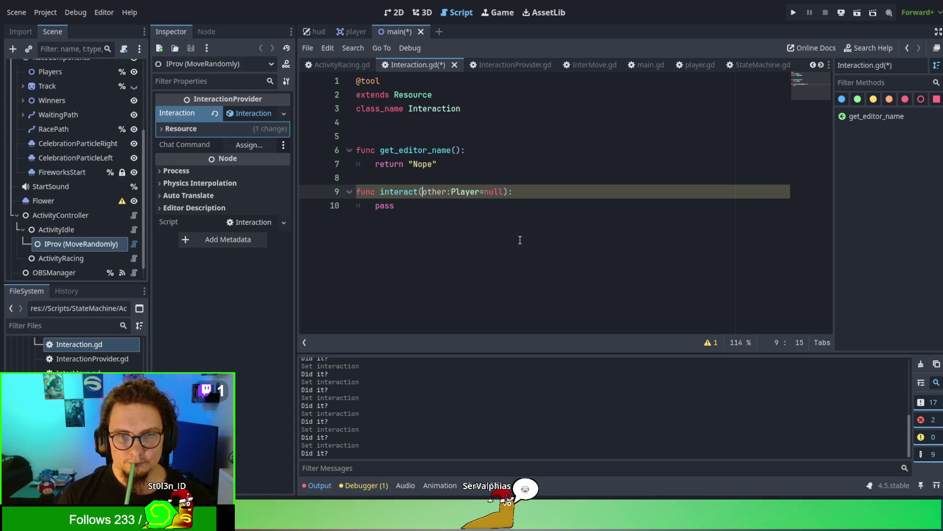
pyautogui.write('_')
pyautogui.hotkey('ctrl', 's')
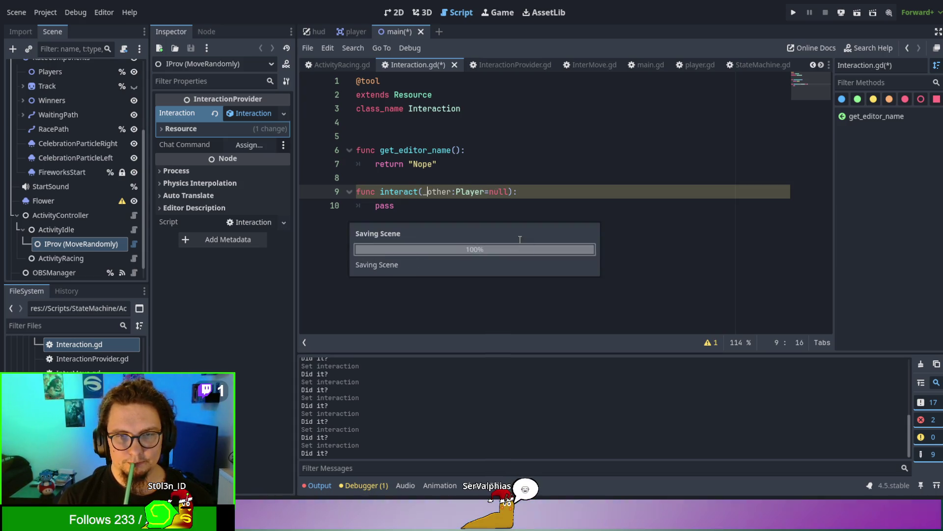
pyautogui.hotkey('ctrl', 'End')
pyautogui.press('Return')
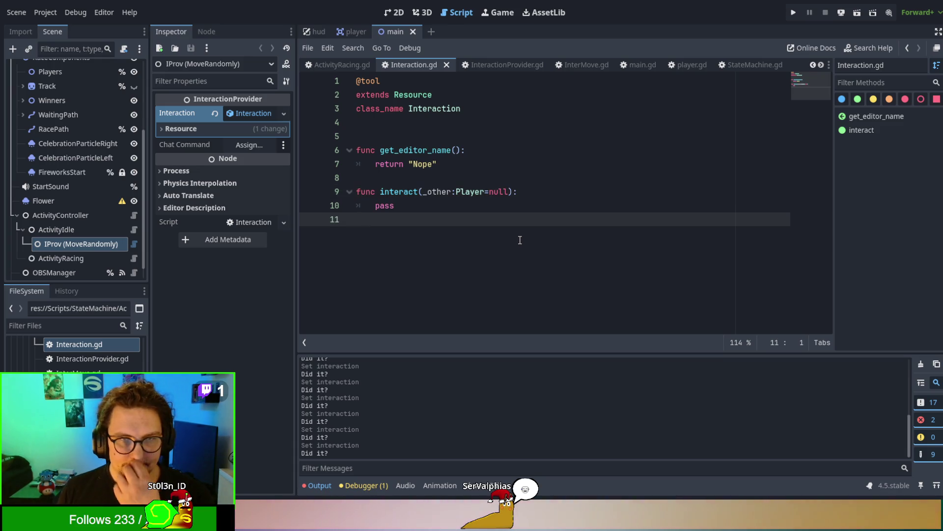
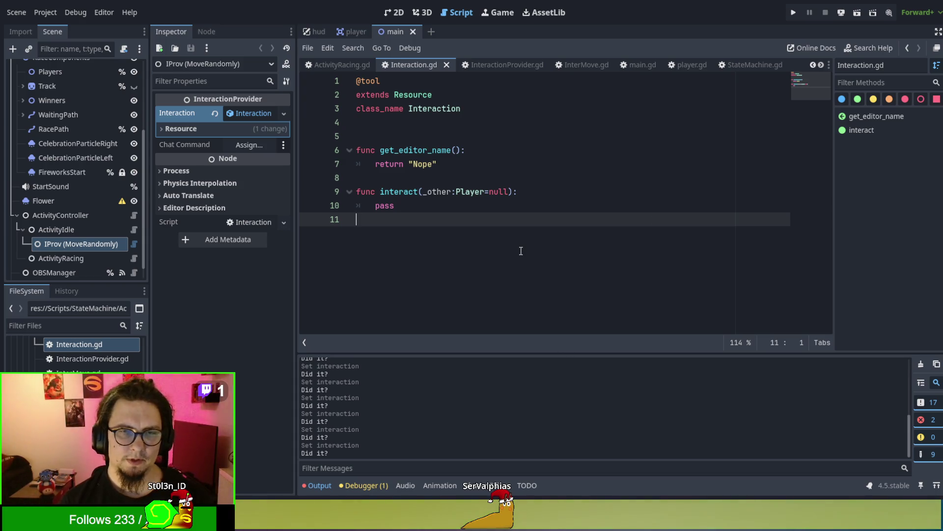
# - Add a func _update(delta): function with a pass body at the end of Interaction.gd
pyautogui.press('Up')
pyautogui.press('Up')
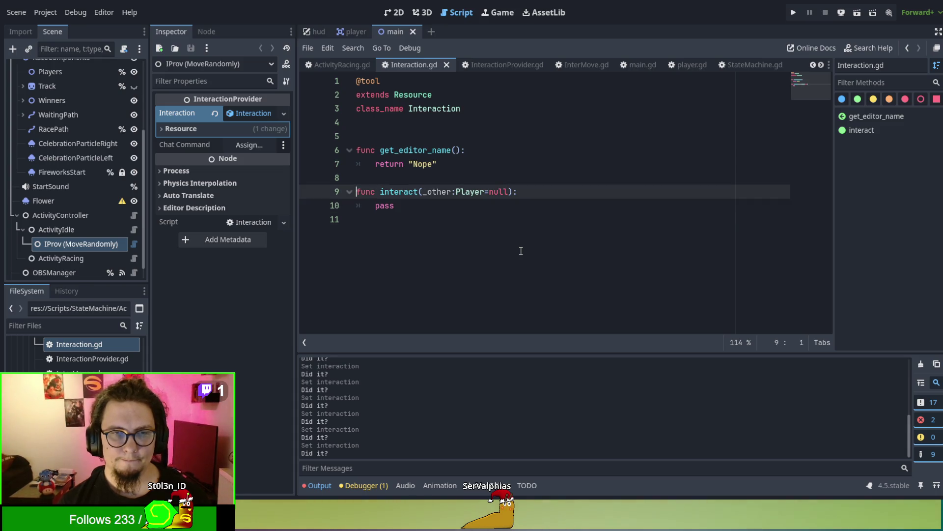
pyautogui.press('Down')
pyautogui.press('Down')
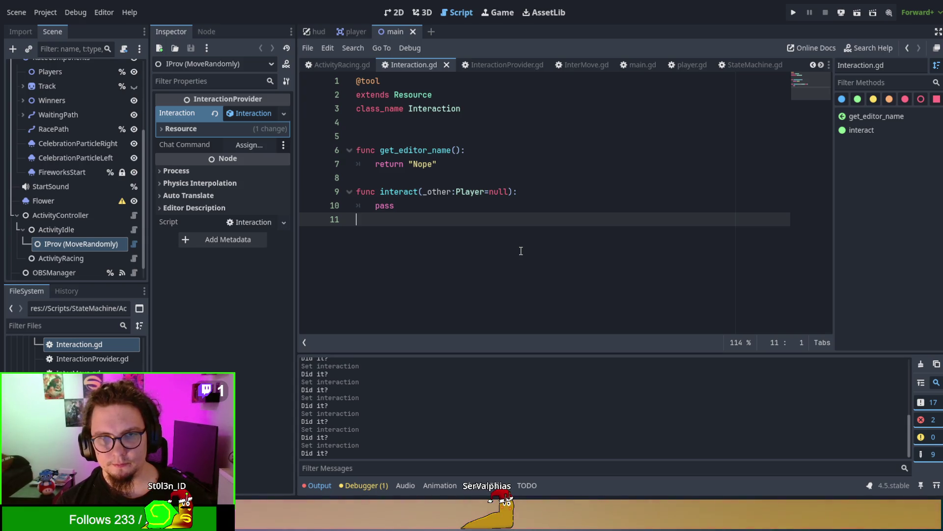
pyautogui.press('Return')
pyautogui.write('func _up')
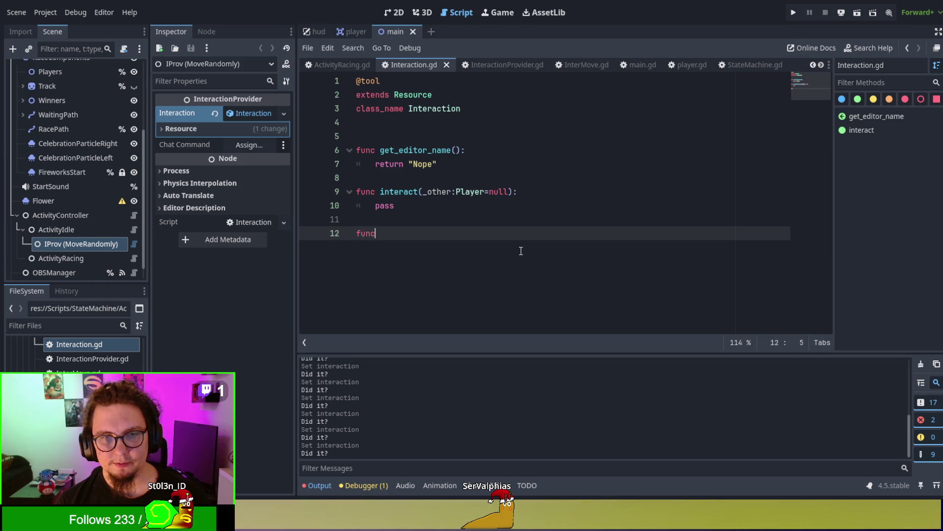
pyautogui.write('date(')
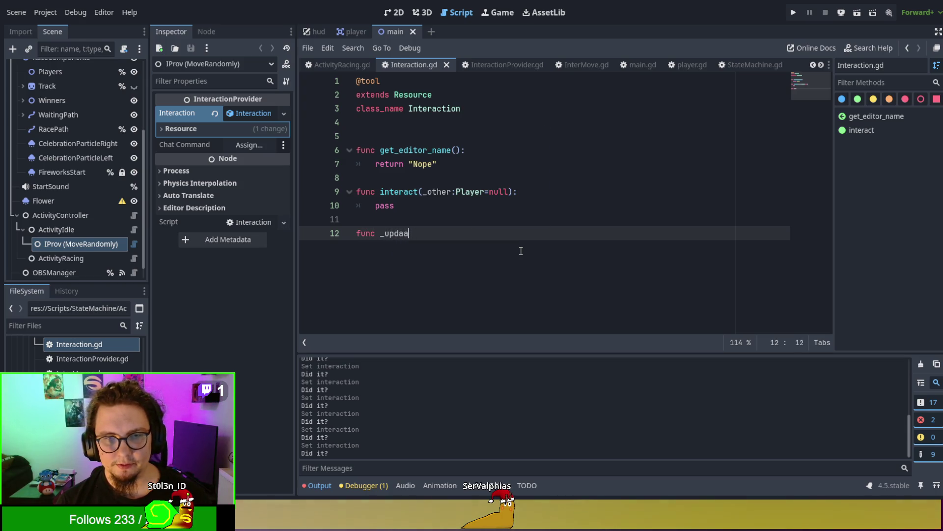
pyautogui.write('delta):')
pyautogui.press('Return')
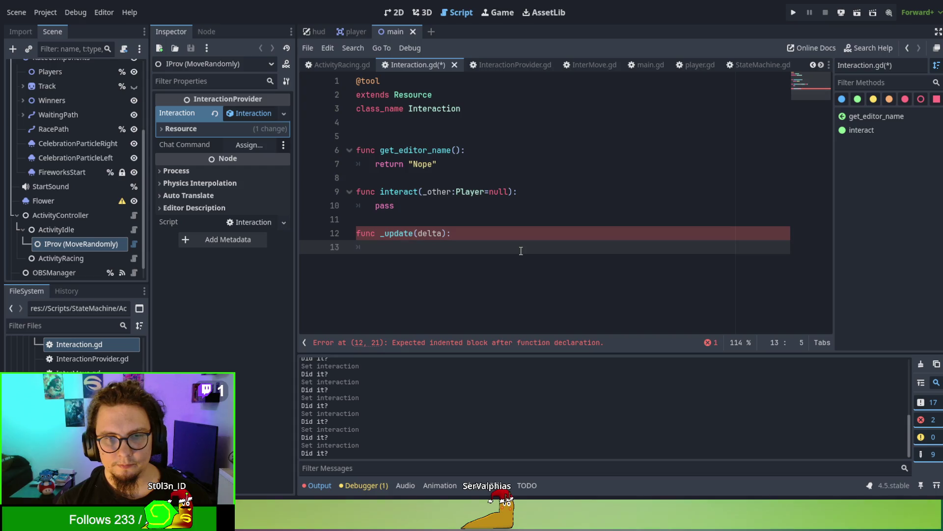
pyautogui.write('pass')
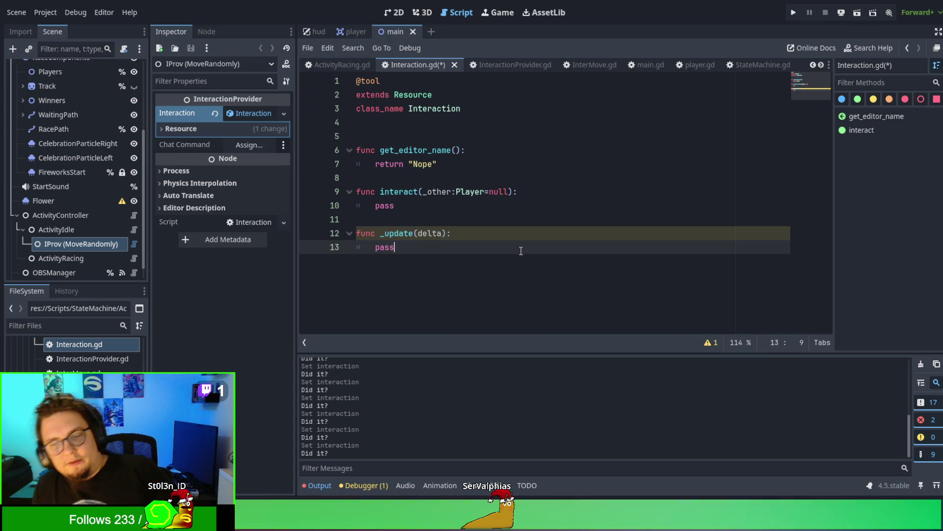
# - Rename the _update parameter to _delta and save Interaction.gd
pyautogui.click(397, 233)
pyautogui.press('Up')
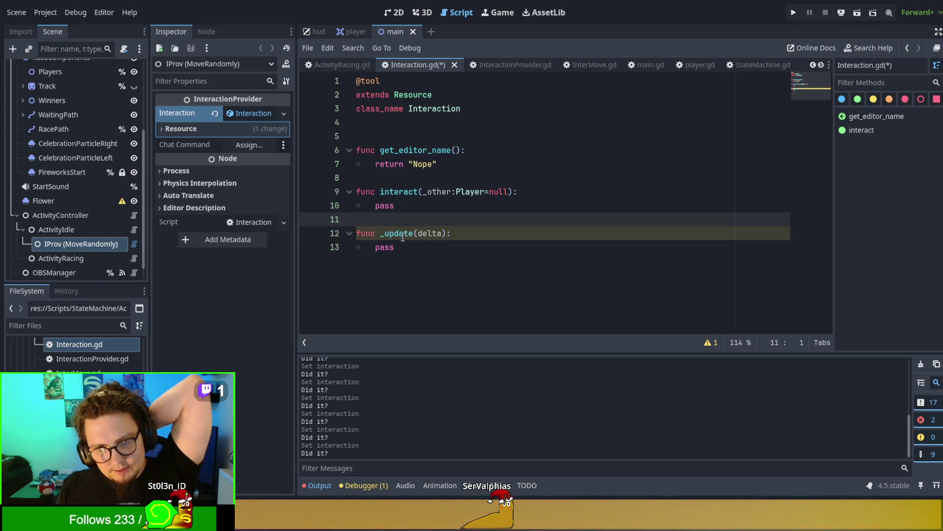
pyautogui.click(418, 233)
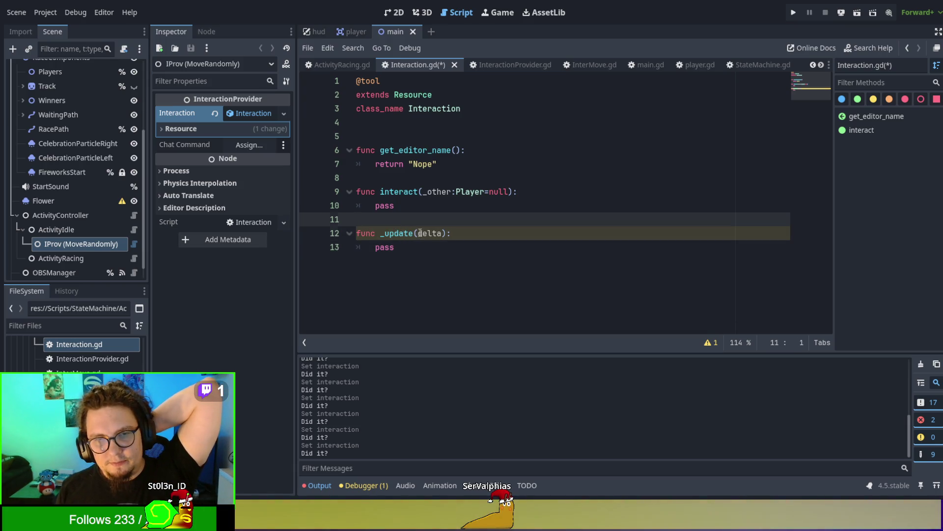
pyautogui.write('_')
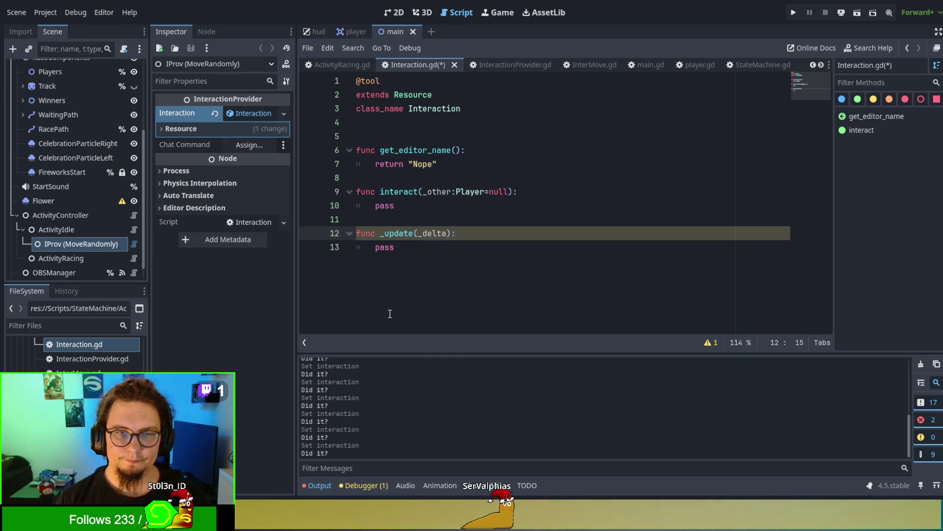
pyautogui.hotkey('ctrl', 's')
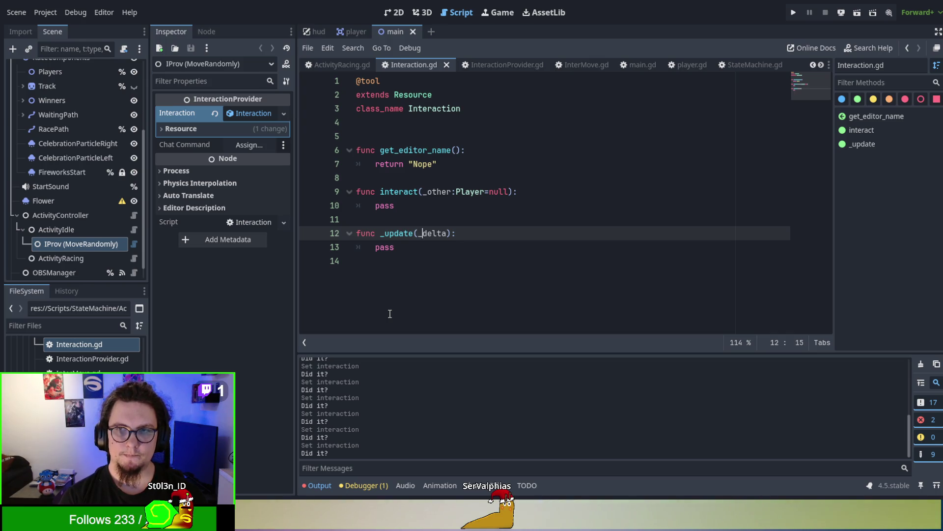
pyautogui.click(402, 122)
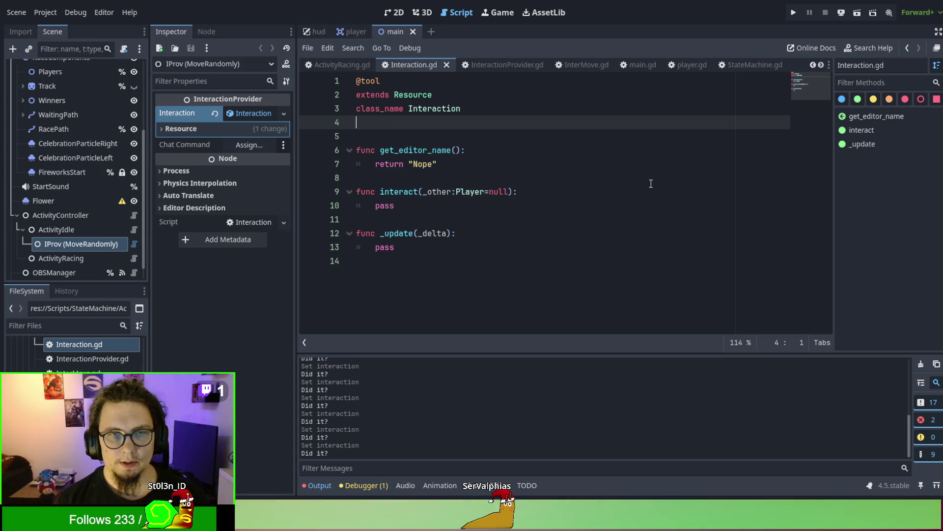
# - Write enum { PREPARING, EXECUTING, DONE } on the empty line below class_name, correcting typos
pyautogui.write('enum ')
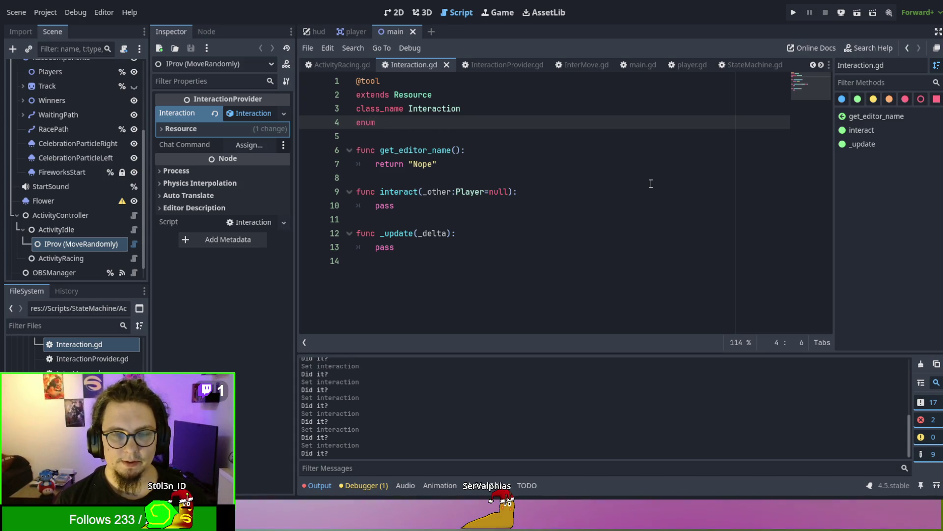
pyautogui.write('{')
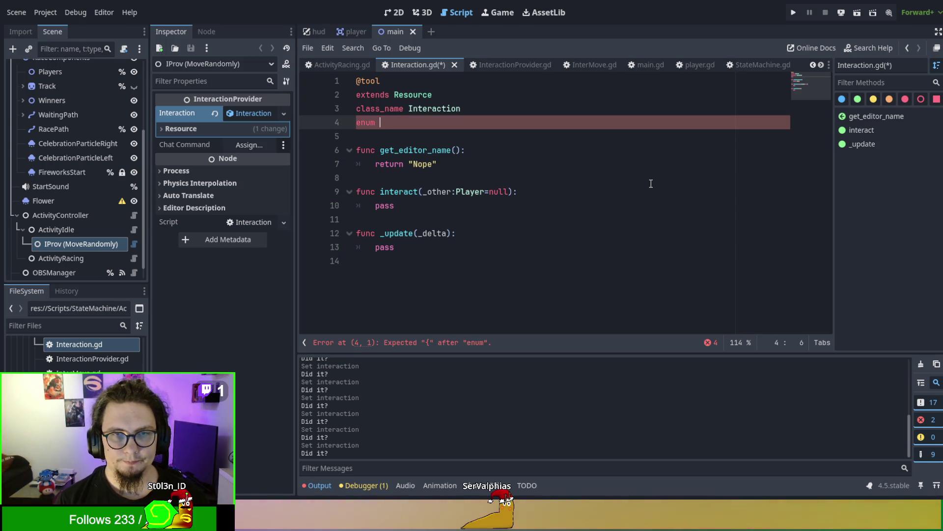
pyautogui.write('WAITING')
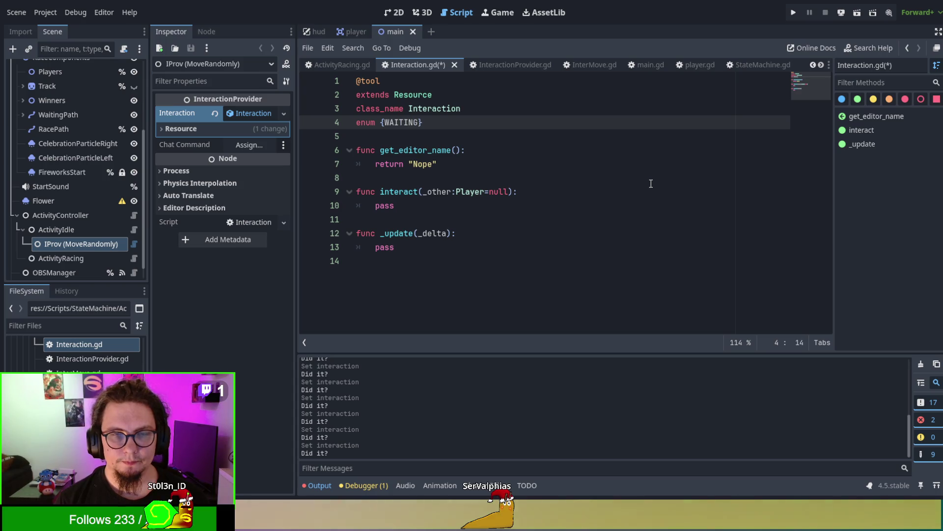
pyautogui.press('BackSpace')
pyautogui.press('BackSpace')
pyautogui.press('BackSpace')
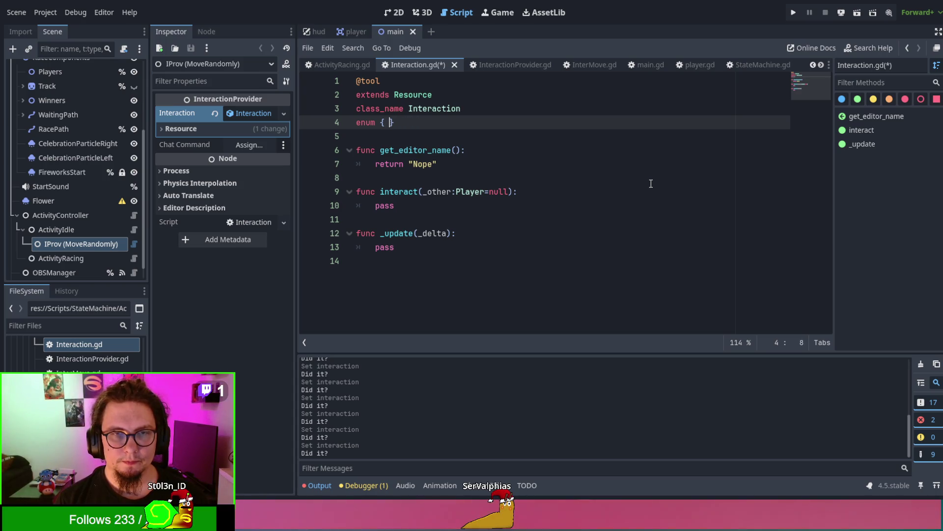
pyautogui.write('PREPRA')
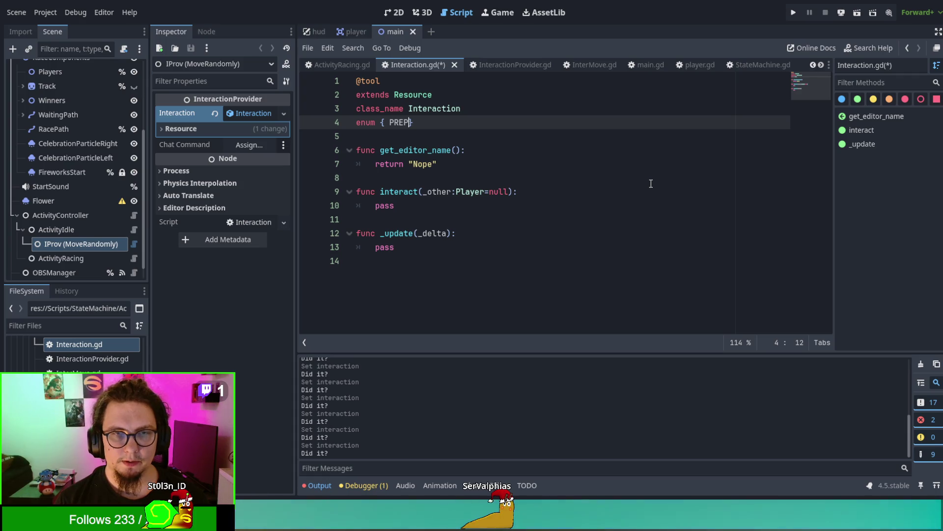
pyautogui.write('RING')
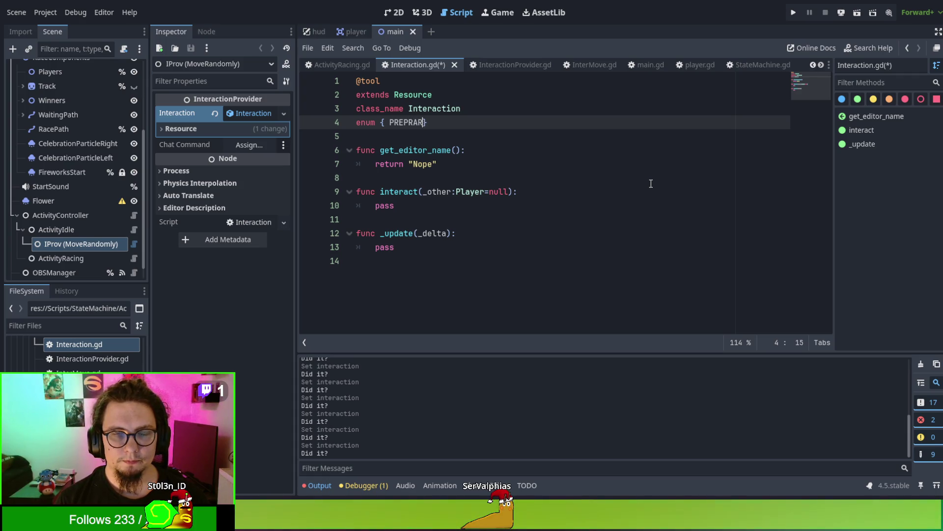
pyautogui.press('BackSpace')
pyautogui.press('BackSpace')
pyautogui.press('BackSpace')
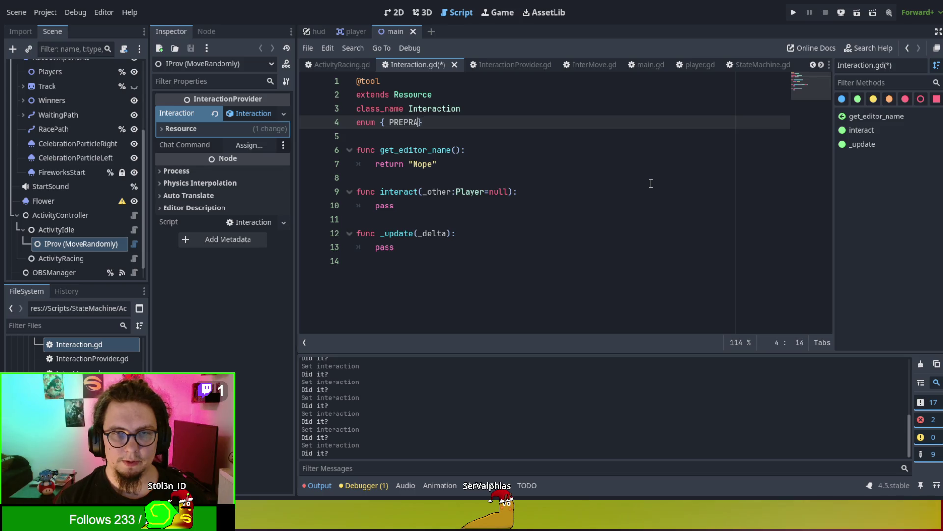
pyautogui.write('ARING, ')
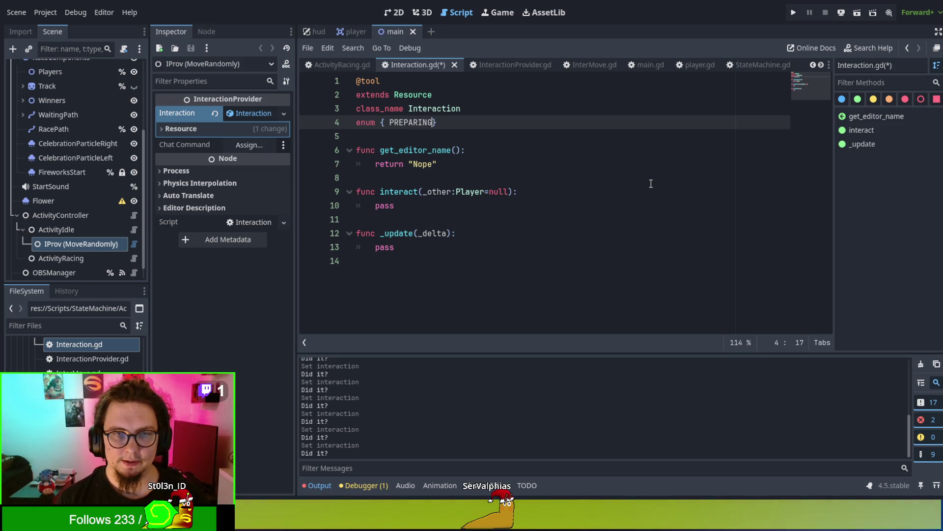
pyautogui.write('EXECUTING, DONE')
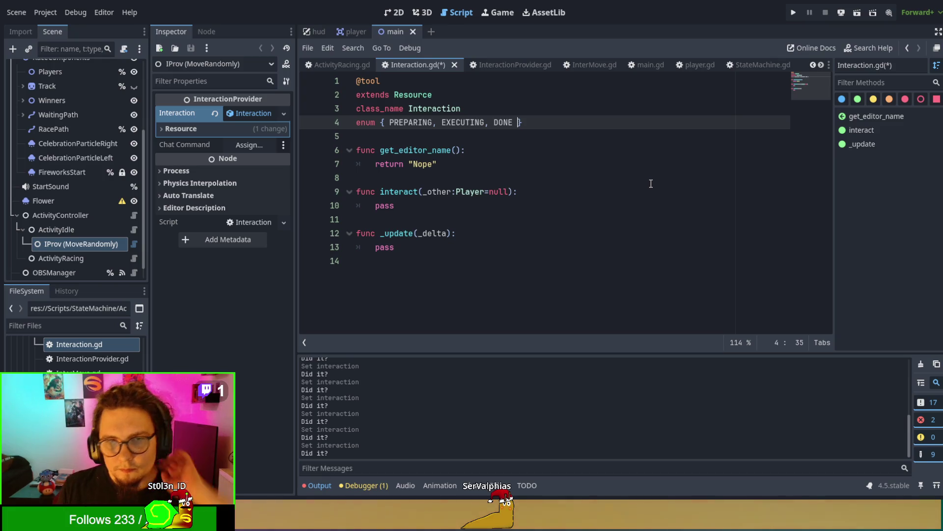
pyautogui.click(460, 247)
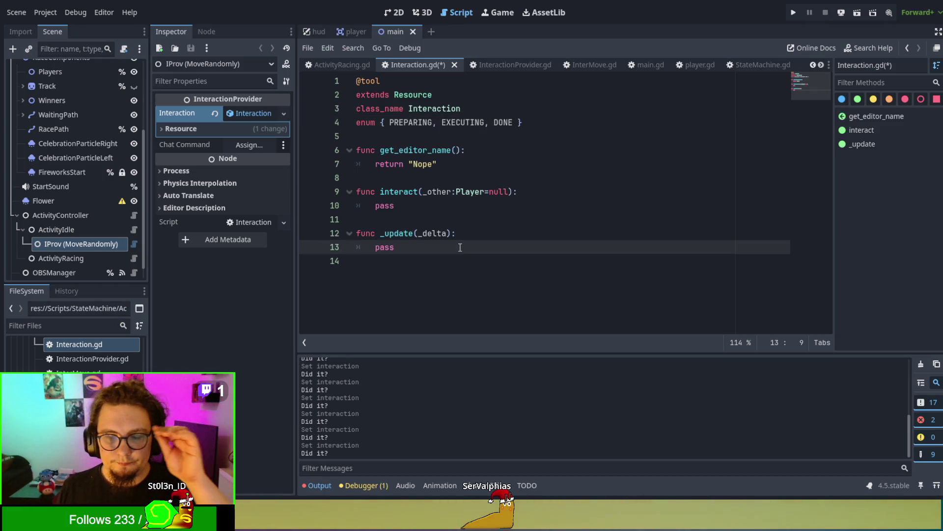
pyautogui.click(411, 109)
pyautogui.doubleClick(411, 122)
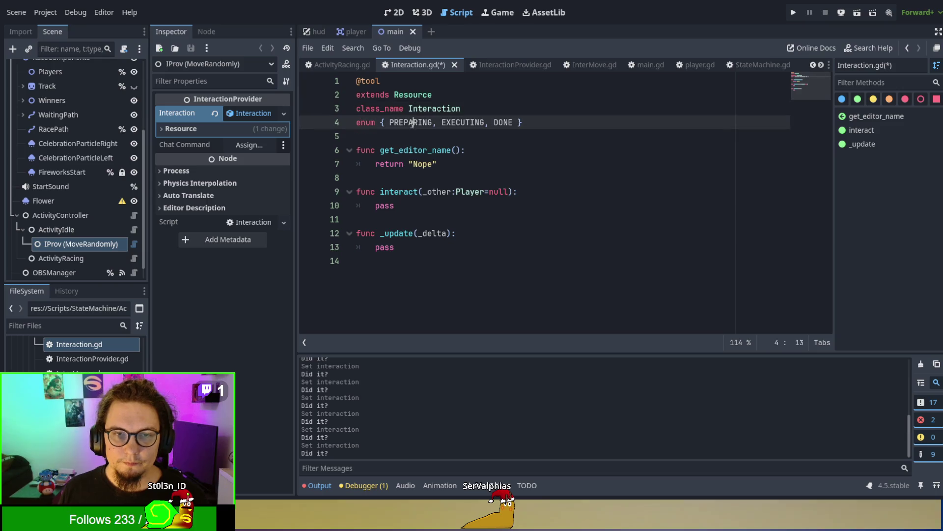
# - Replace pass in _update with match phase: and a PREPARING branch that just passes
pyautogui.doubleClick(385, 247)
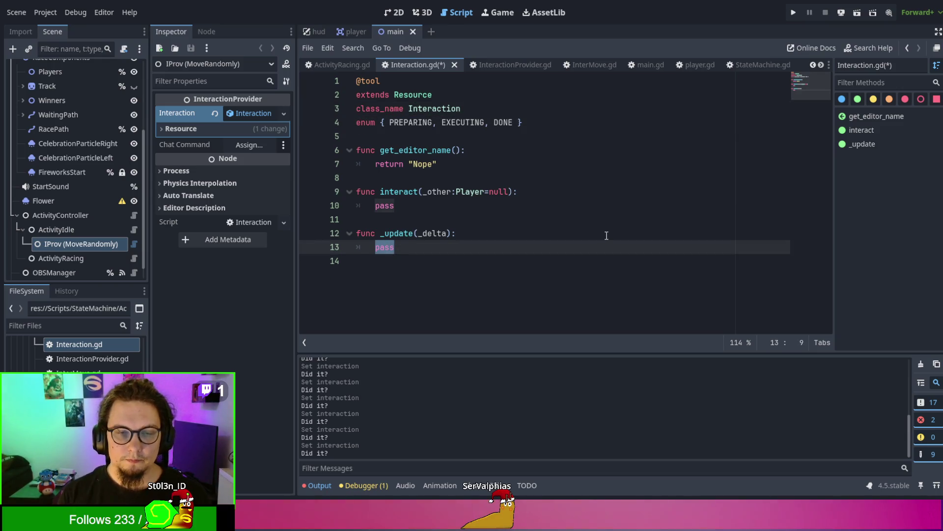
pyautogui.write('match')
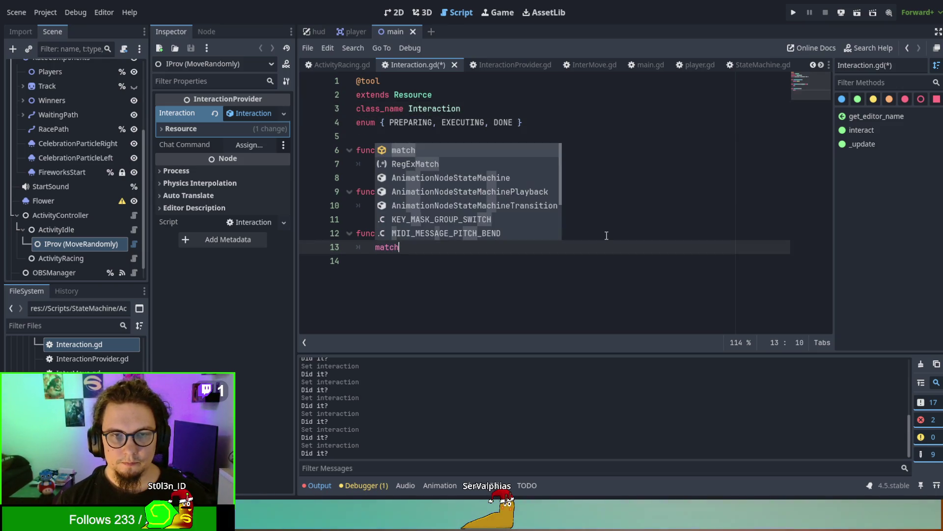
pyautogui.write(' phase:')
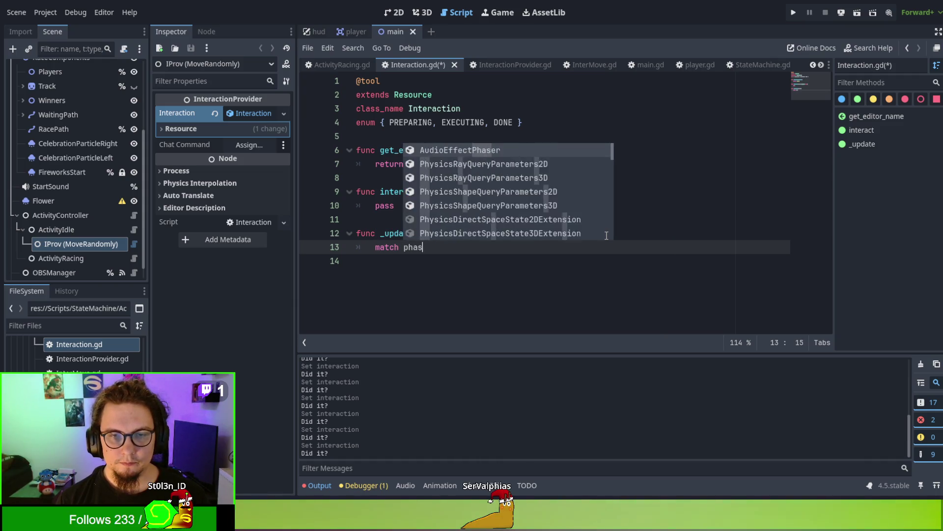
pyautogui.press('Return')
pyautogui.write('PREPARING"')
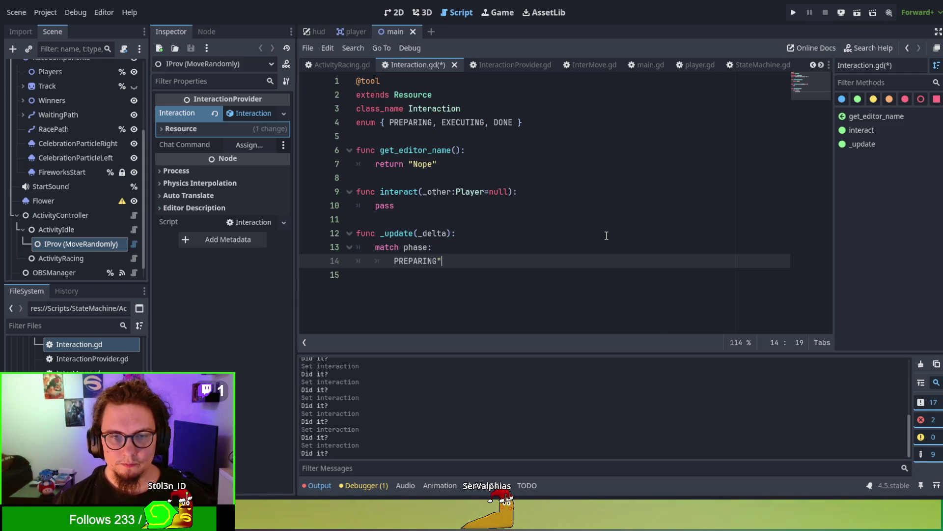
pyautogui.press('BackSpace')
pyautogui.write(':p')
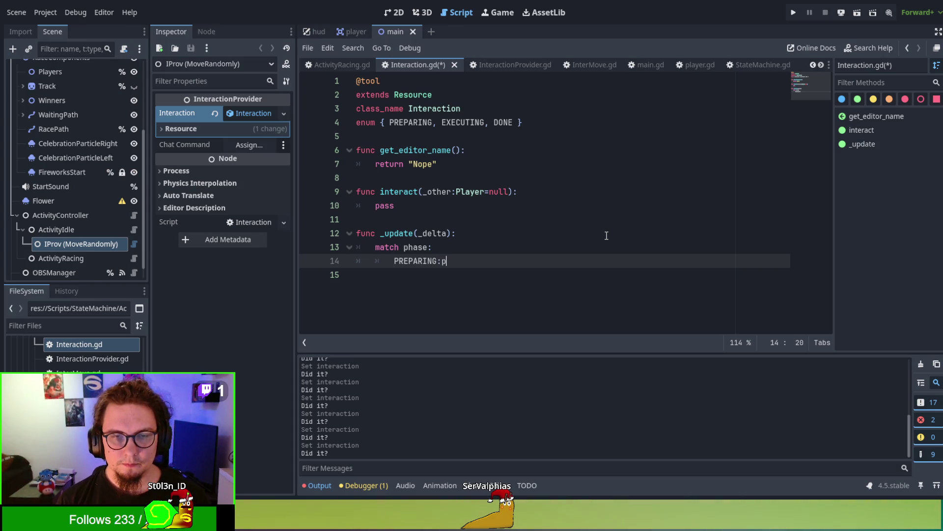
pyautogui.press('Return')
pyautogui.write('pass')
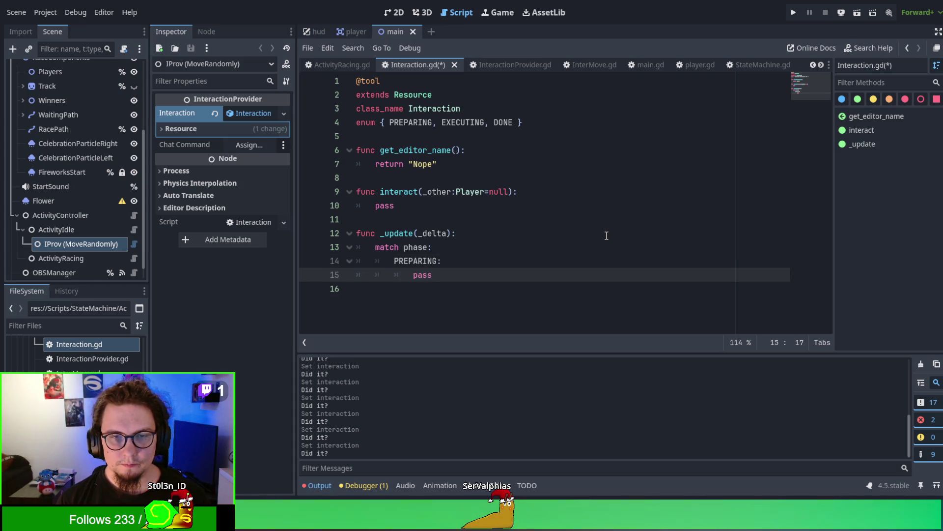
pyautogui.press('Return')
pyautogui.press('BackSpace')
# - Add an EXECUTING branch calling execute() and a DONE branch calling done()
pyautogui.write('EXEC')
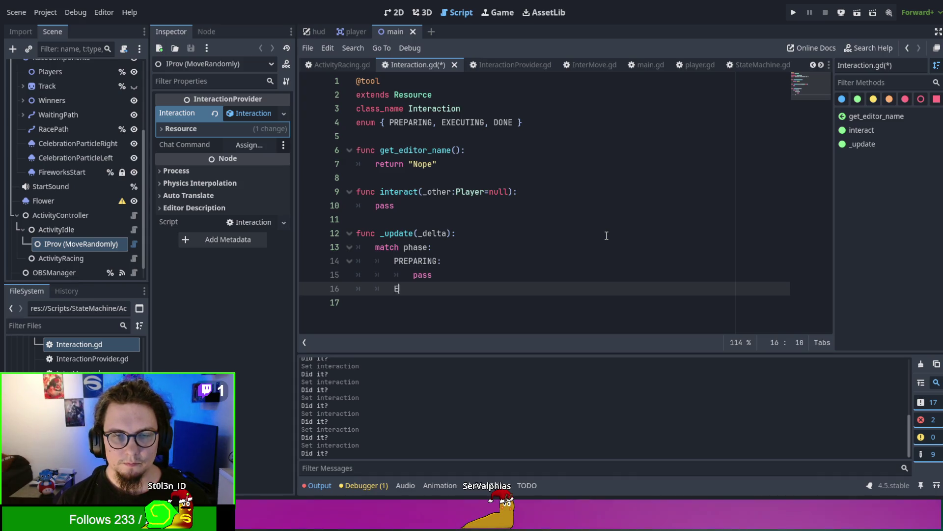
pyautogui.write('UTING:')
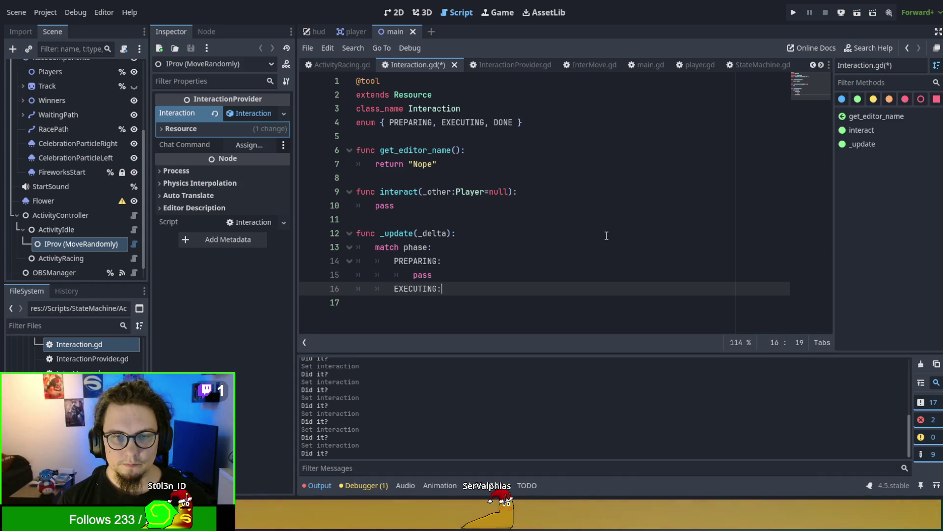
pyautogui.press('Return')
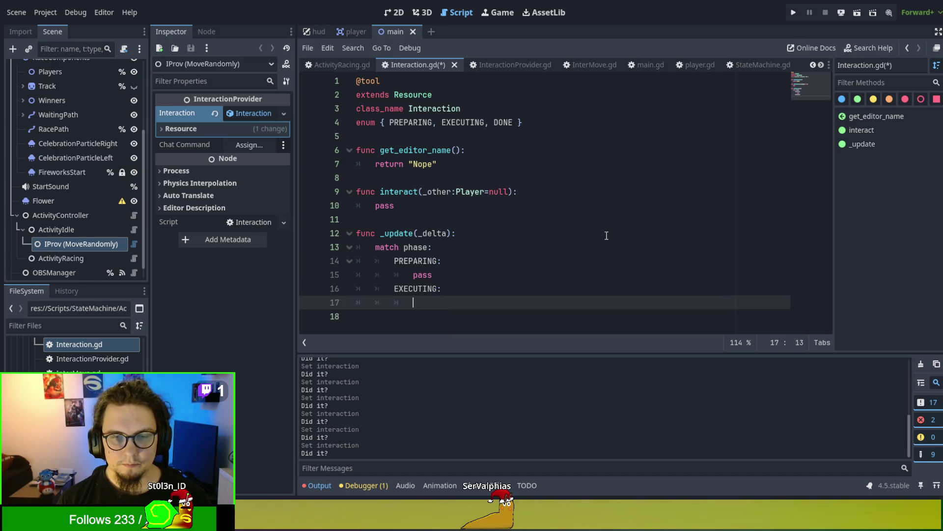
pyautogui.write('execute(')
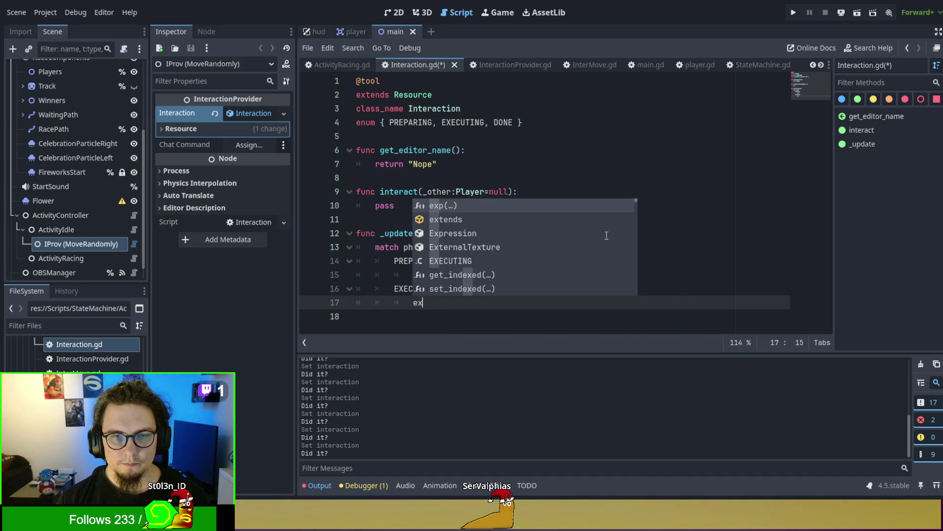
pyautogui.write(')')
pyautogui.press('Return')
pyautogui.press('BackSpace')
pyautogui.write('DONE')
pyautogui.press('BackSpace')
pyautogui.write(':')
pyautogui.press('Return')
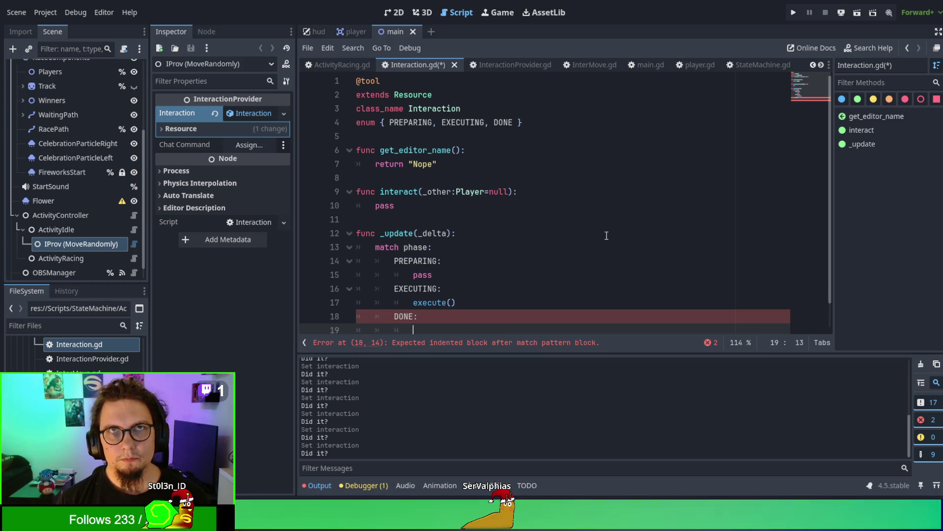
pyautogui.write('p')
pyautogui.press('BackSpace')
pyautogui.write('done():')
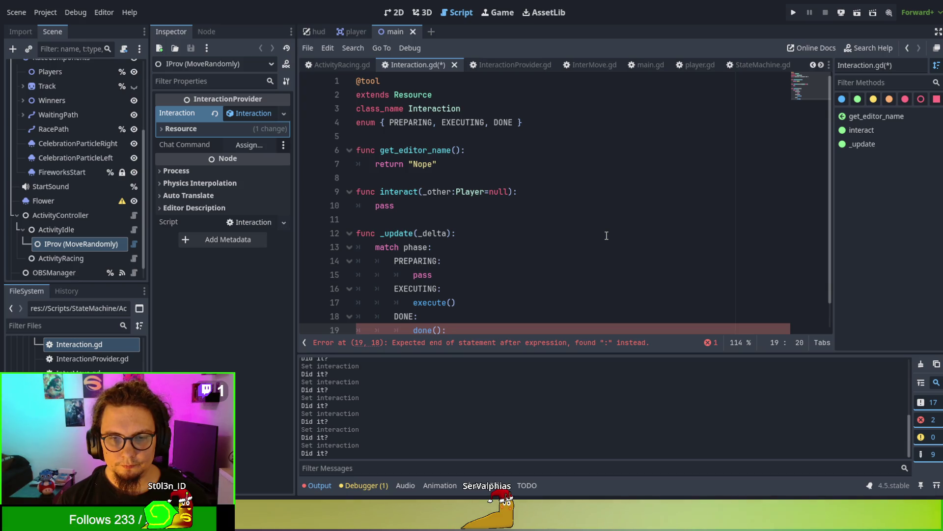
pyautogui.scroll(-1, 606, 235)
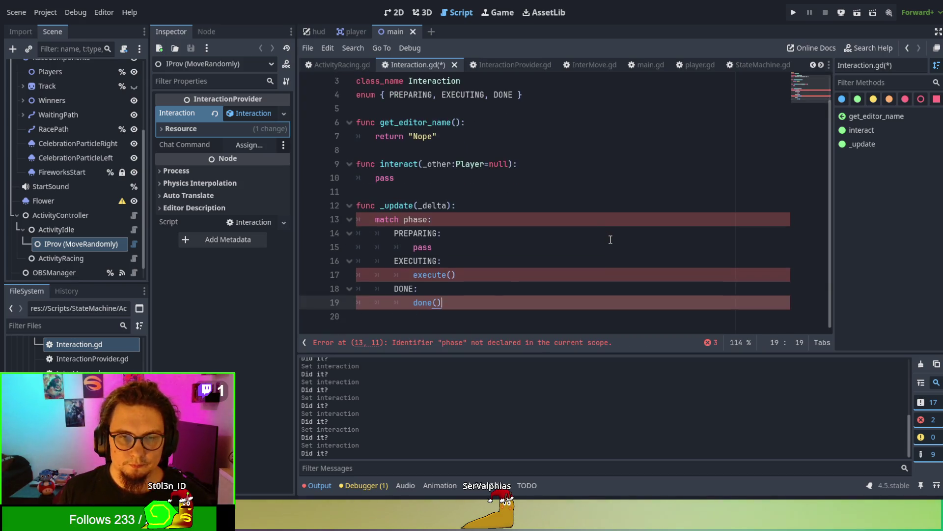
# - Add an execute(_delta) function with a pass body below _update
pyautogui.click(491, 313)
pyautogui.press('Return')
pyautogui.press('Return')
pyautogui.write('func ')
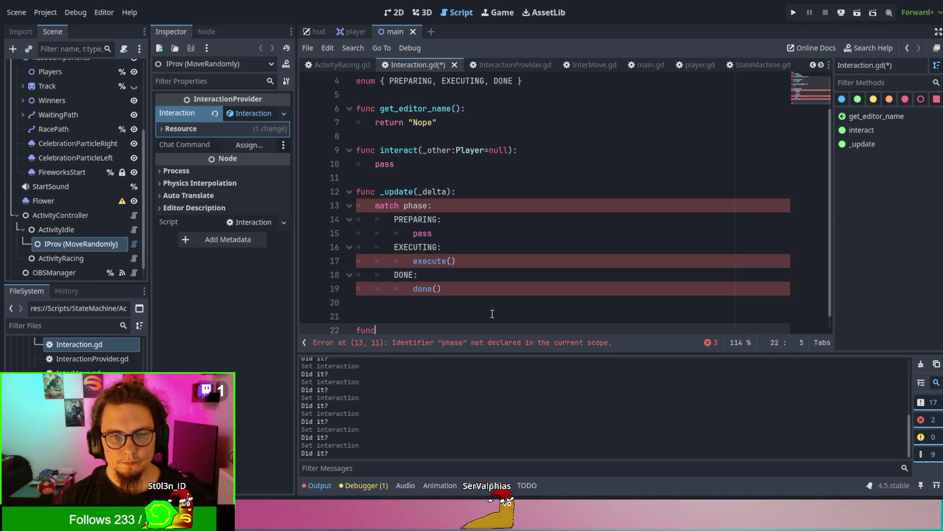
pyautogui.write('execute(')
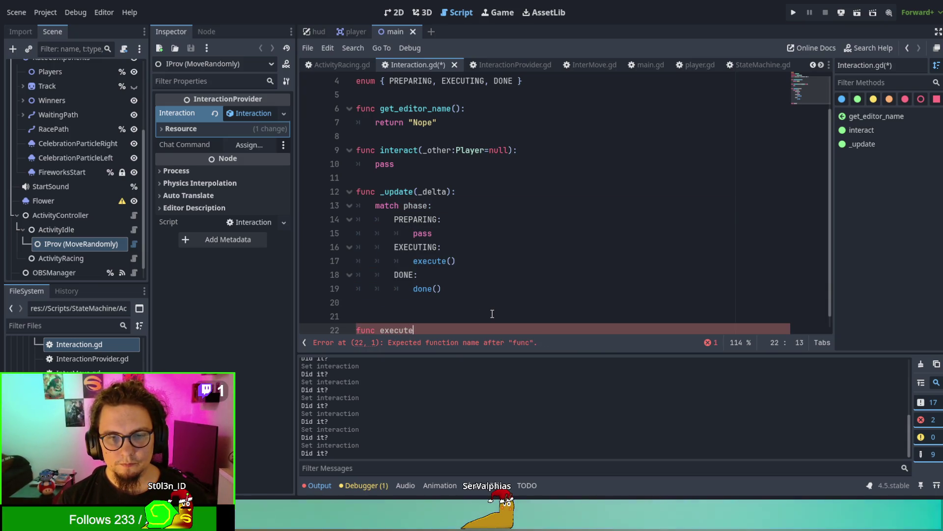
pyautogui.write('_de')
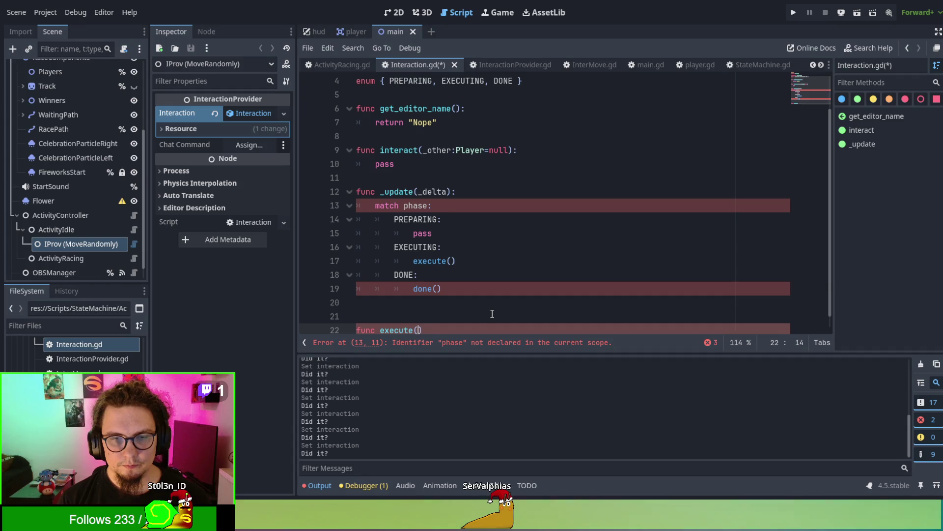
pyautogui.write('lta)')
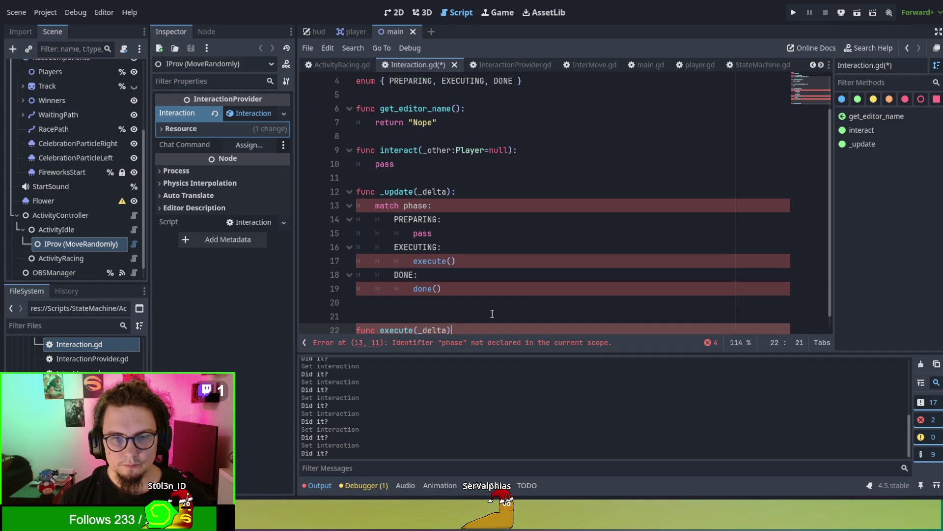
pyautogui.press('Return')
pyautogui.write('pass')
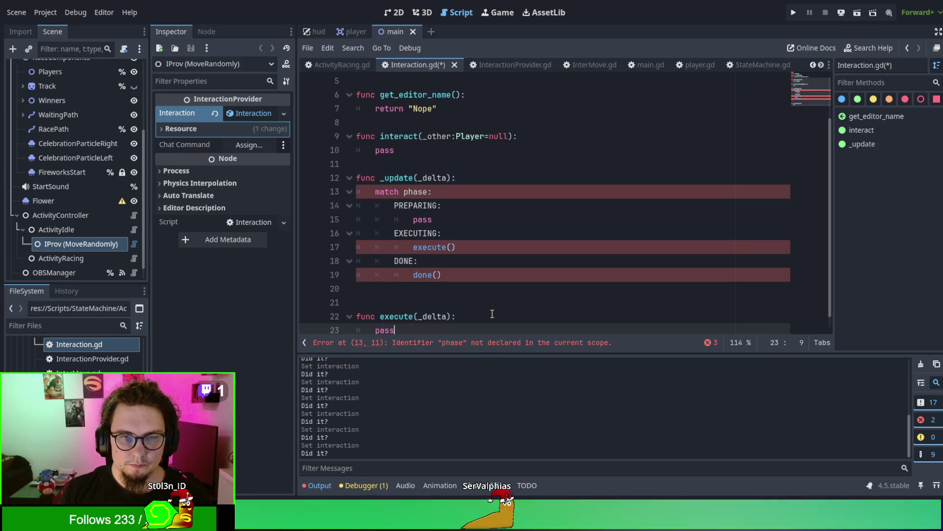
# - Duplicate the execute function's lines with Ctrl+Shift+D
pyautogui.hotkey('shift', 'Up')
pyautogui.hotkey('shift', 'Home')
pyautogui.hotkey('ctrl', 'shift', 'd')
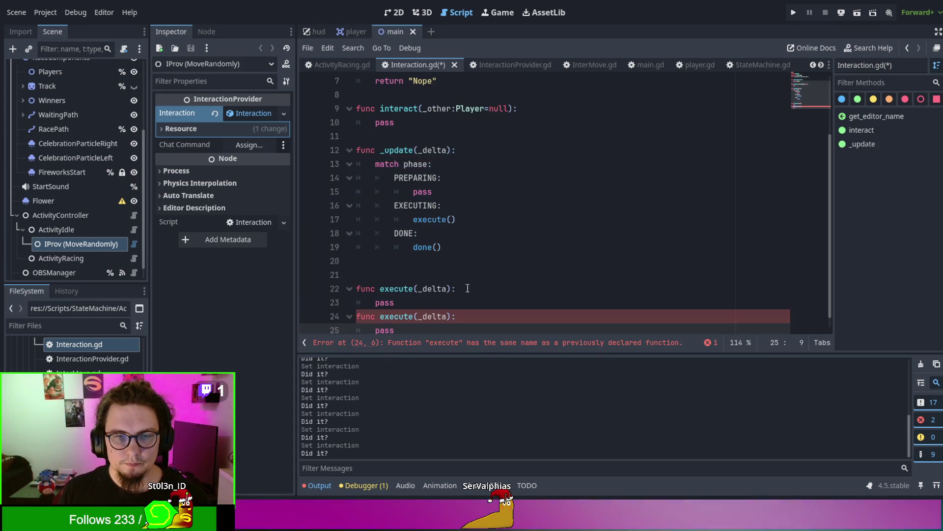
pyautogui.doubleClick(422, 247)
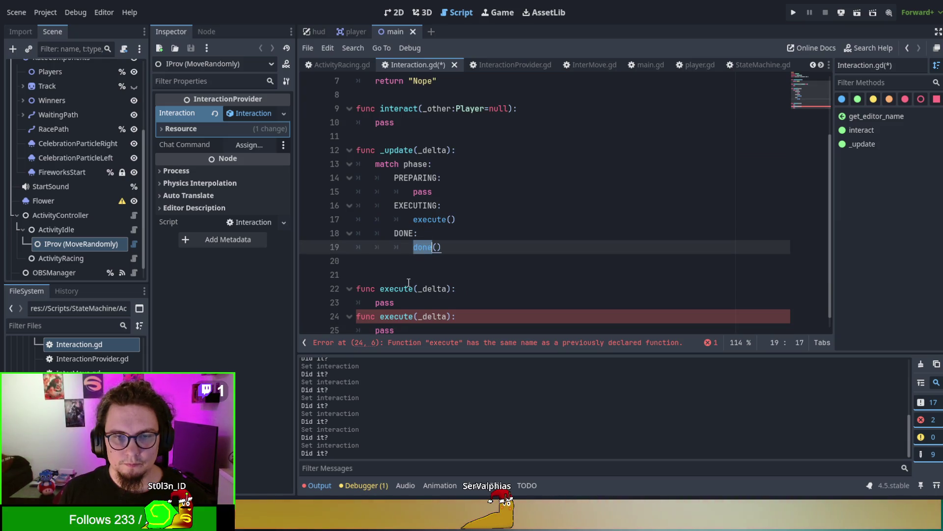
# - Rename the duplicated function to done by pasting over its name
pyautogui.hotkey('ctrl', 'c')
pyautogui.doubleClick(393, 316)
pyautogui.hotkey('ctrl', 'v')
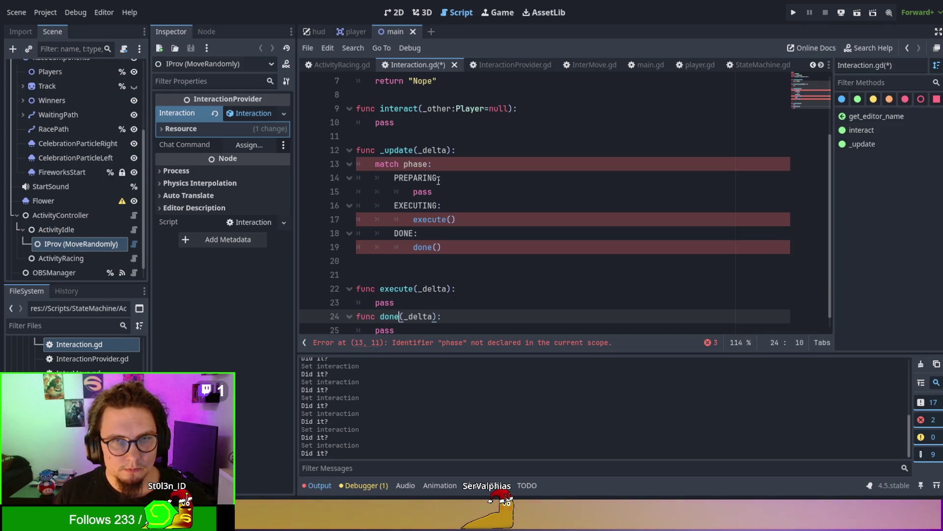
# - Pass _delta into the execute() call in the EXECUTING branch
pyautogui.doubleClick(433, 149)
pyautogui.click(451, 219)
pyautogui.hotkey('ctrl', 'v')
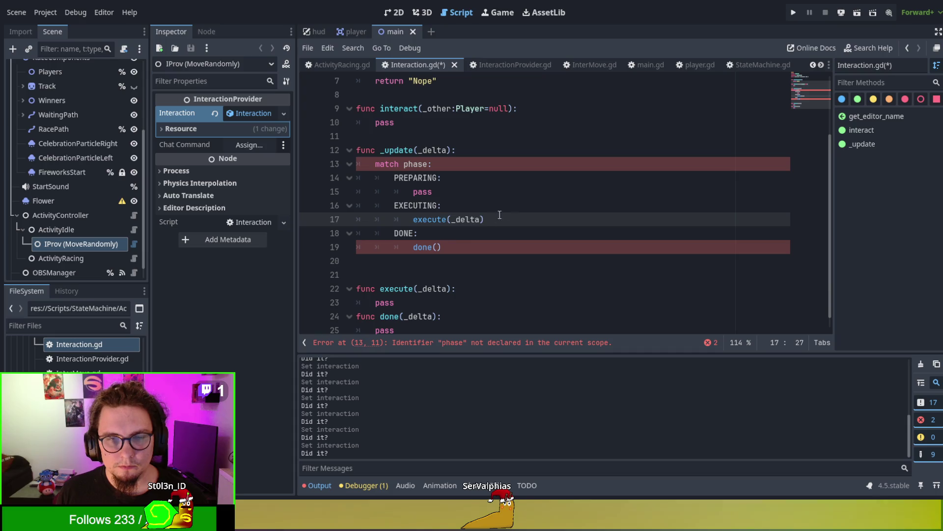
pyautogui.scroll(-1, 535, 205)
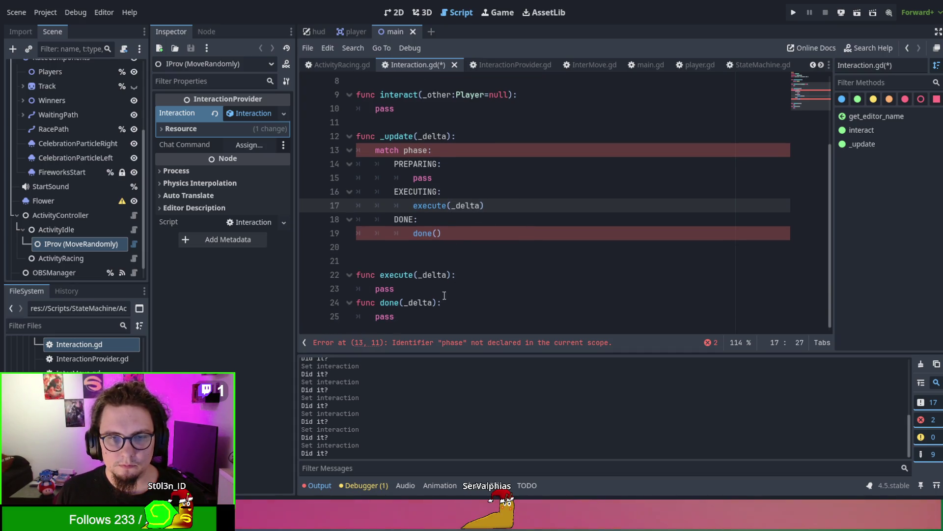
pyautogui.click(436, 233)
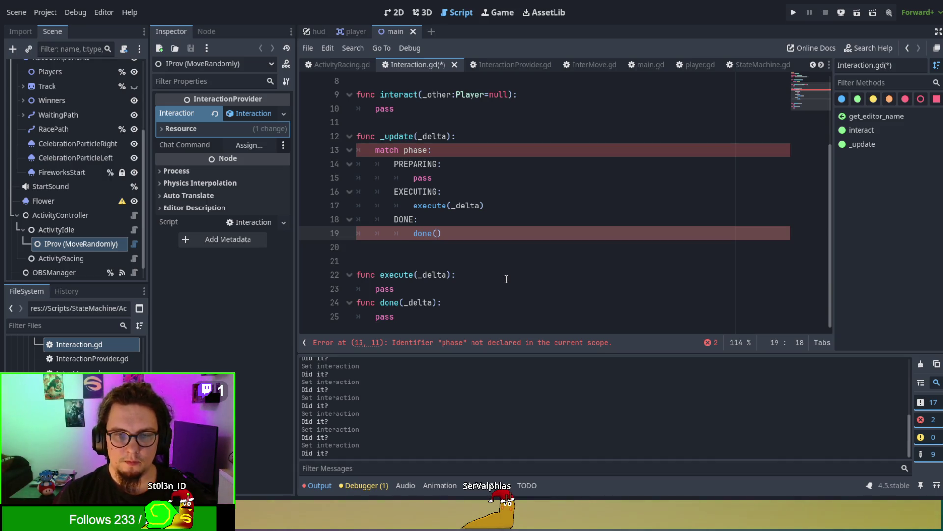
pyautogui.click(392, 280)
pyautogui.doubleClick(391, 280)
pyautogui.doubleClick(385, 288)
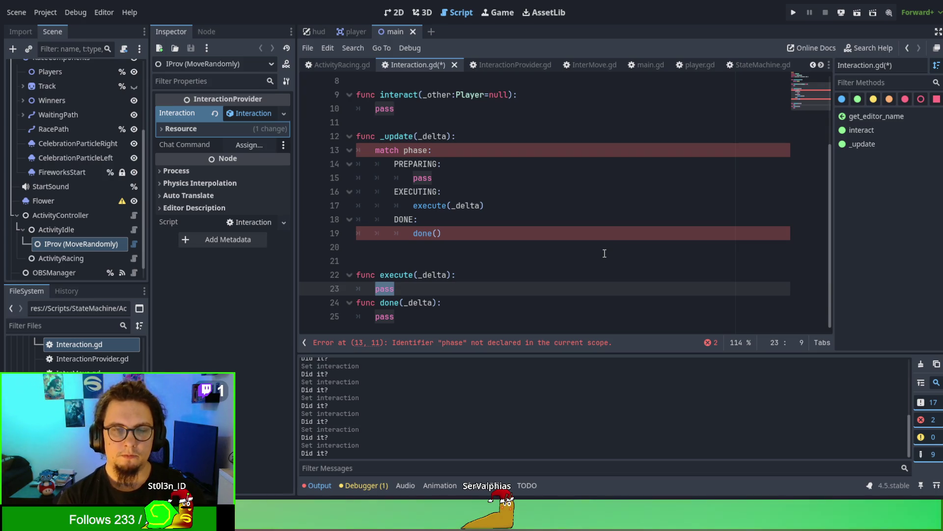
pyautogui.scroll(3, 604, 253)
# - Declare var phase = PREPARING on a new line below the enum
pyautogui.click(400, 142)
pyautogui.press('Return')
pyautogui.press('Return')
pyautogui.press('Up')
pyautogui.press('Up')
pyautogui.write('var phase = PREP')
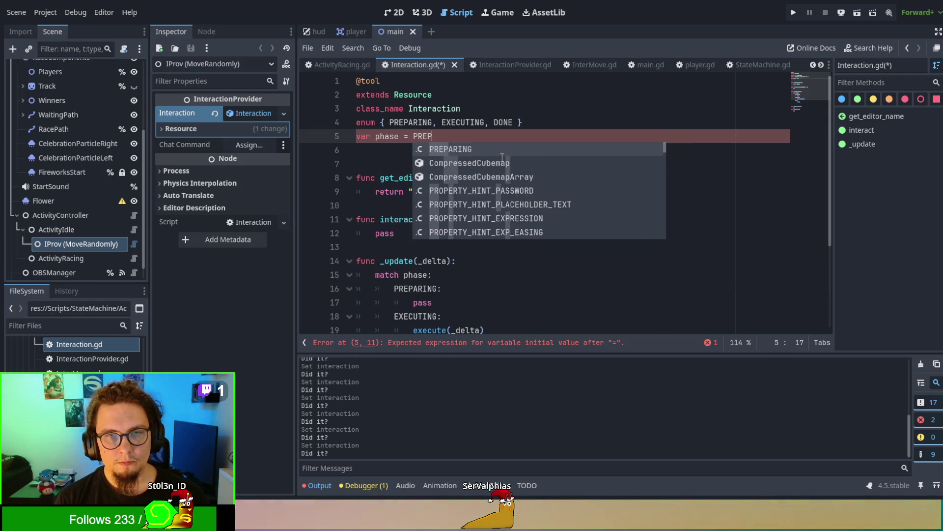
pyautogui.press('Return')
# - Move the interact function from the top of the script to below the _update match block
pyautogui.scroll(-1, 502, 158)
pyautogui.click(502, 157)
pyautogui.scroll(-2, 510, 168)
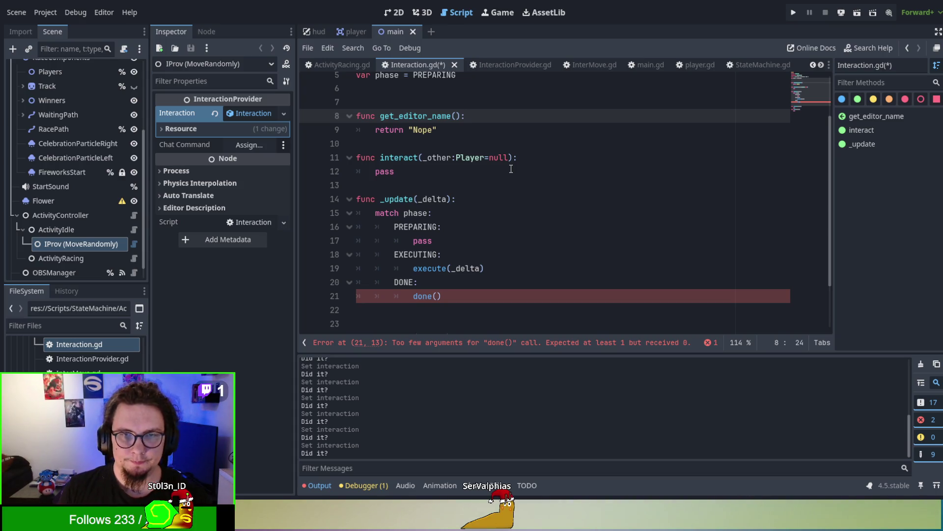
pyautogui.moveTo(501, 171); pyautogui.dragTo(539, 143)
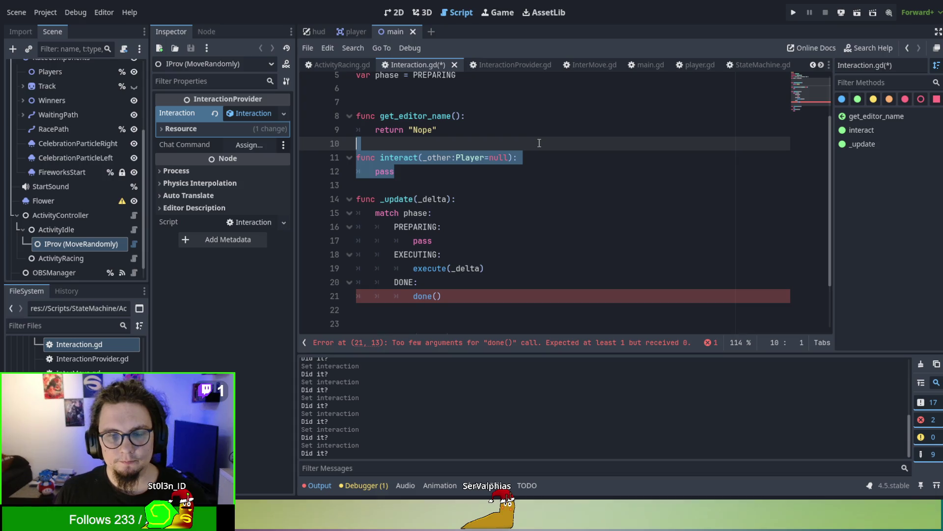
pyautogui.press('BackSpace')
pyautogui.scroll(-1, 554, 175)
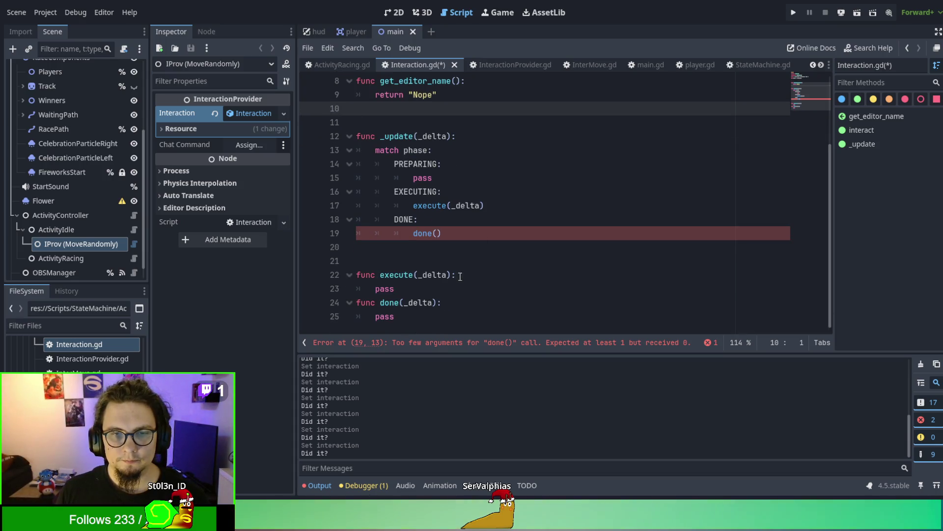
pyautogui.click(473, 260)
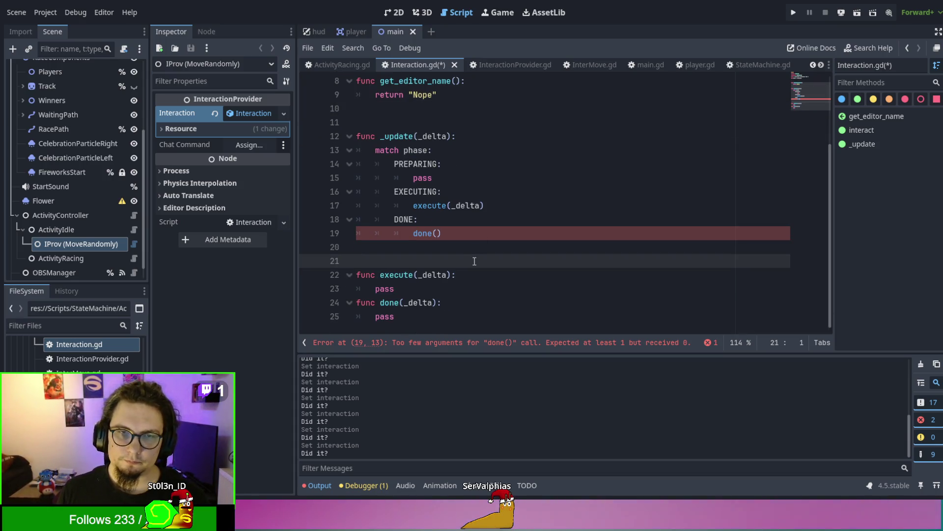
pyautogui.hotkey('ctrl', 'v')
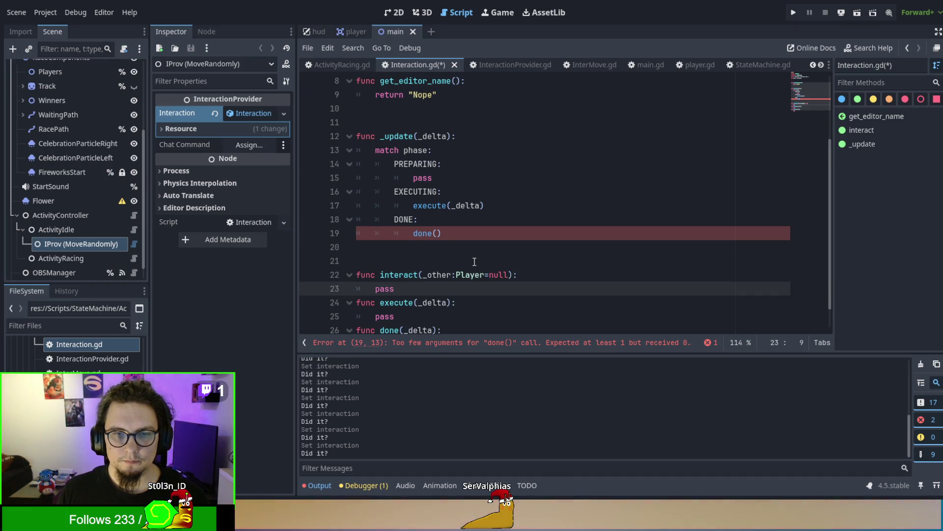
pyautogui.scroll(-1, 475, 262)
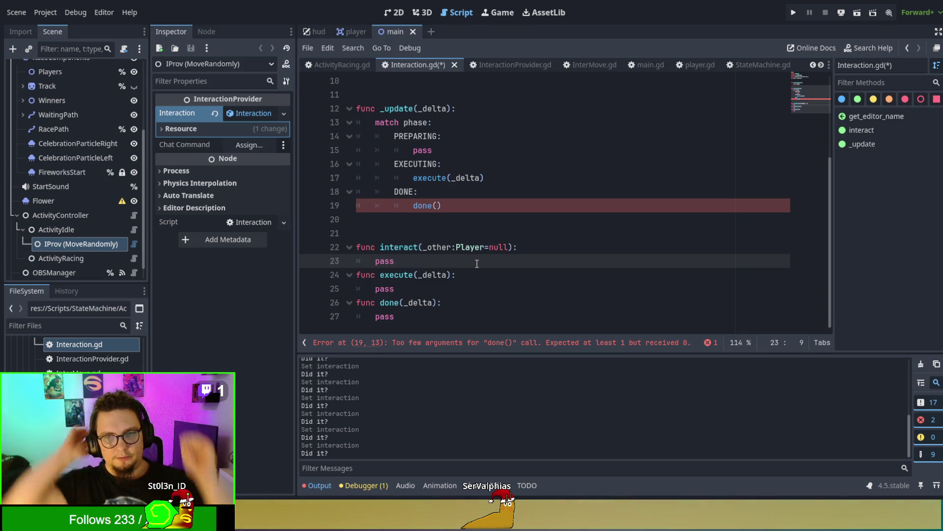
pyautogui.scroll(3, 477, 264)
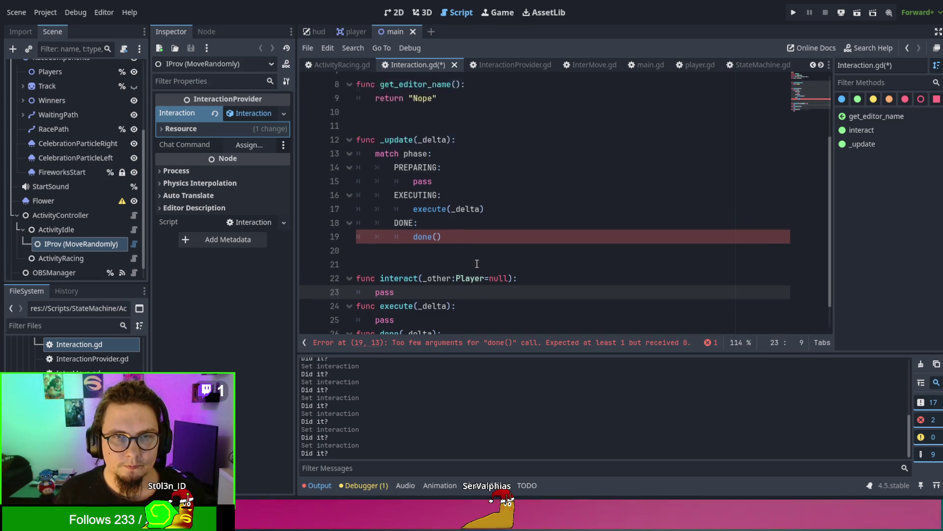
# - Copy _delta from execute(_delta) into the done() call on line 19
pyautogui.scroll(-3, 476, 264)
pyautogui.scroll(2, 478, 256)
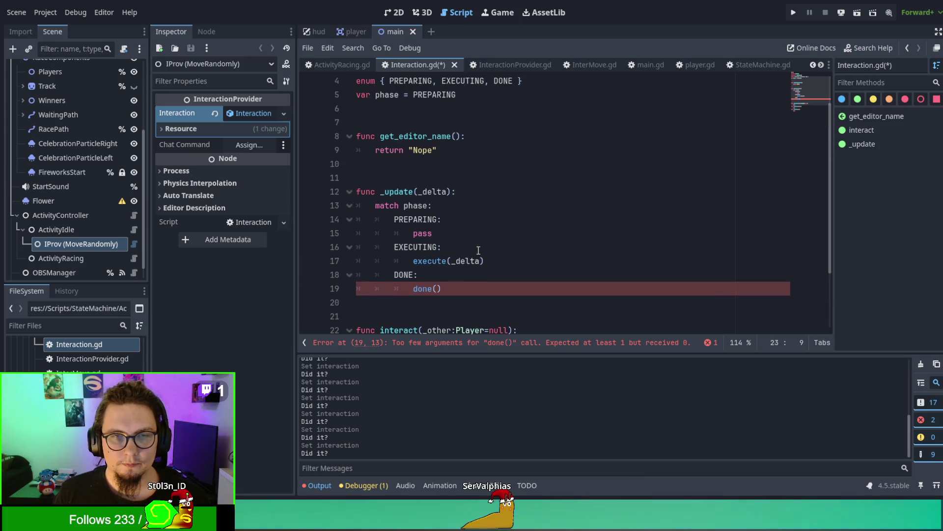
pyautogui.scroll(1, 486, 228)
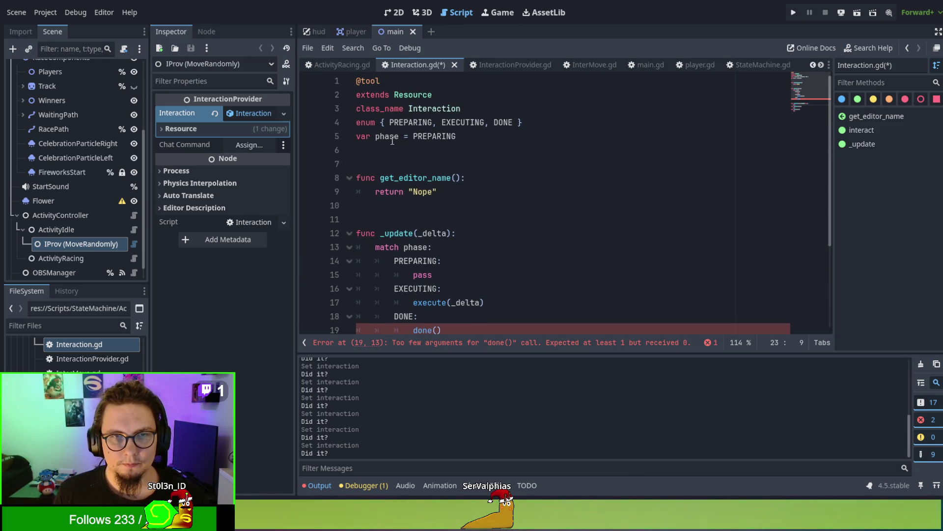
pyautogui.click(385, 122)
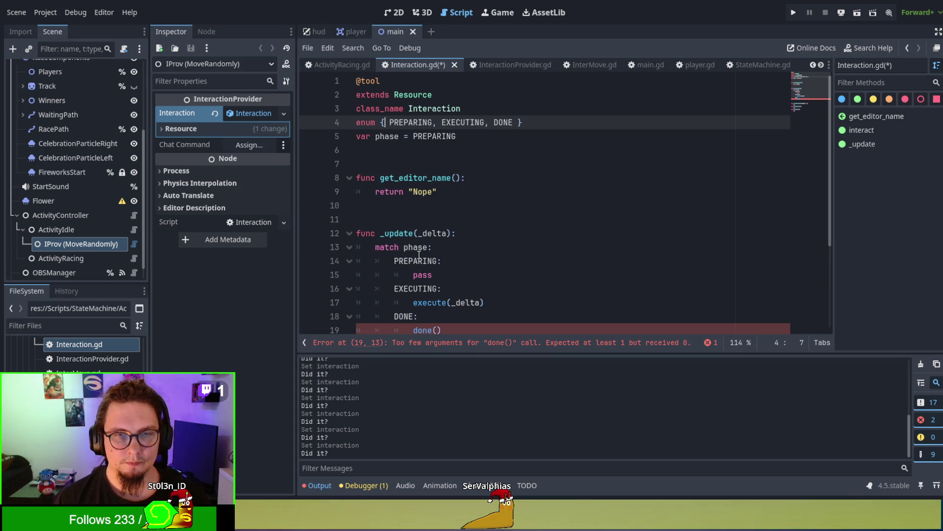
pyautogui.scroll(-1, 457, 226)
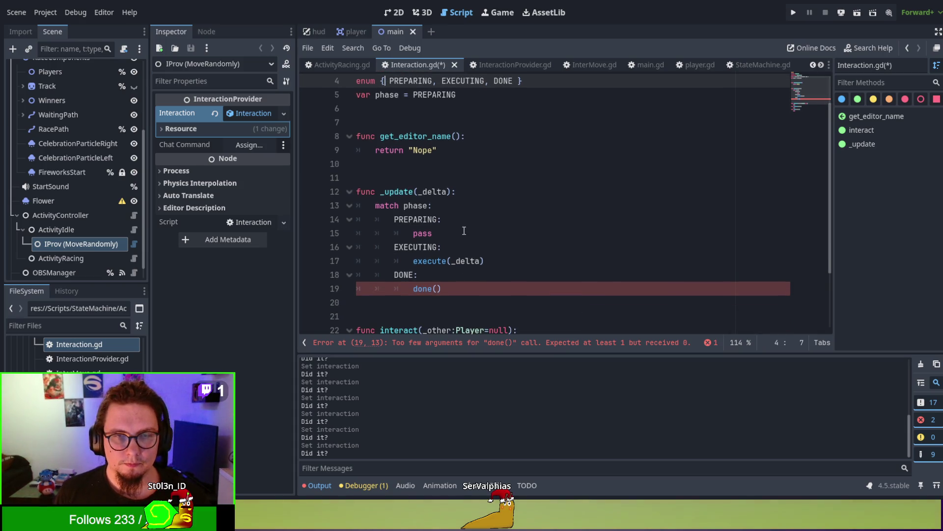
pyautogui.scroll(-2, 440, 233)
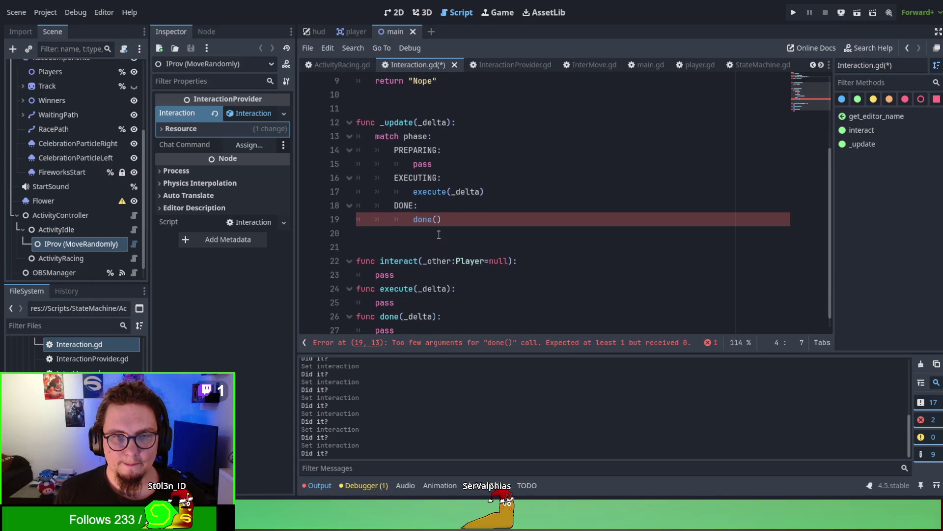
pyautogui.click(398, 247)
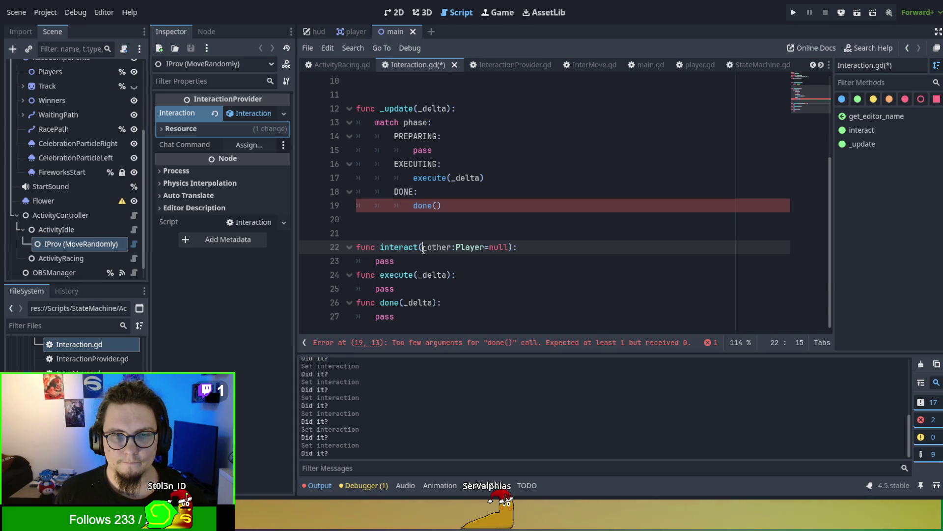
pyautogui.doubleClick(401, 245)
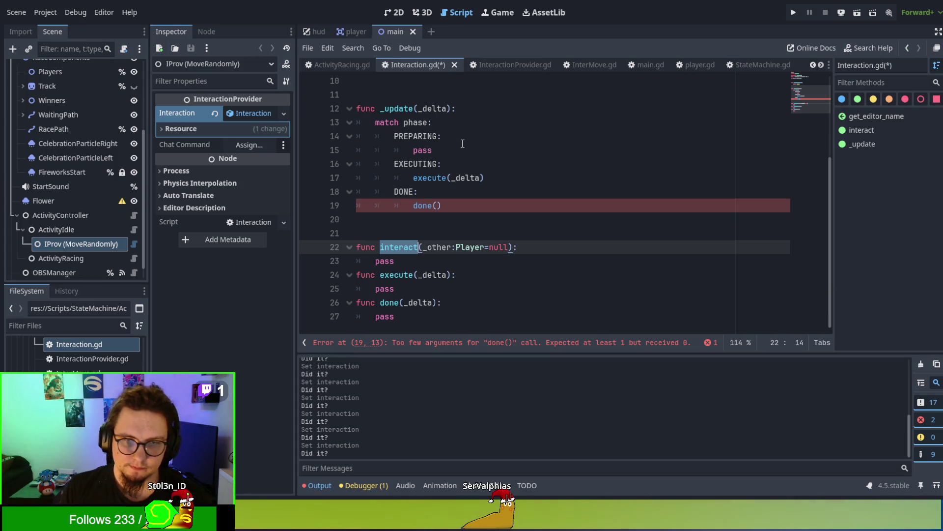
pyautogui.doubleClick(460, 178)
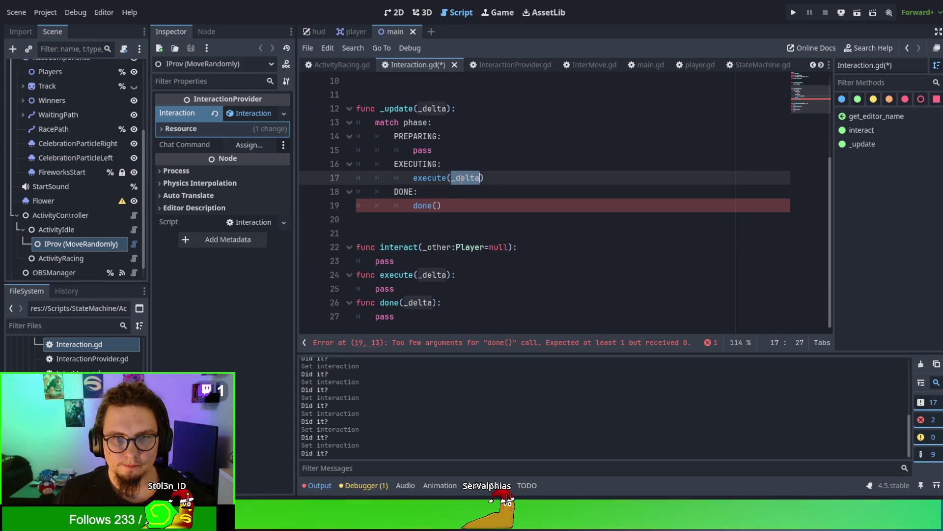
pyautogui.middleClick(435, 205)
pyautogui.click(443, 195)
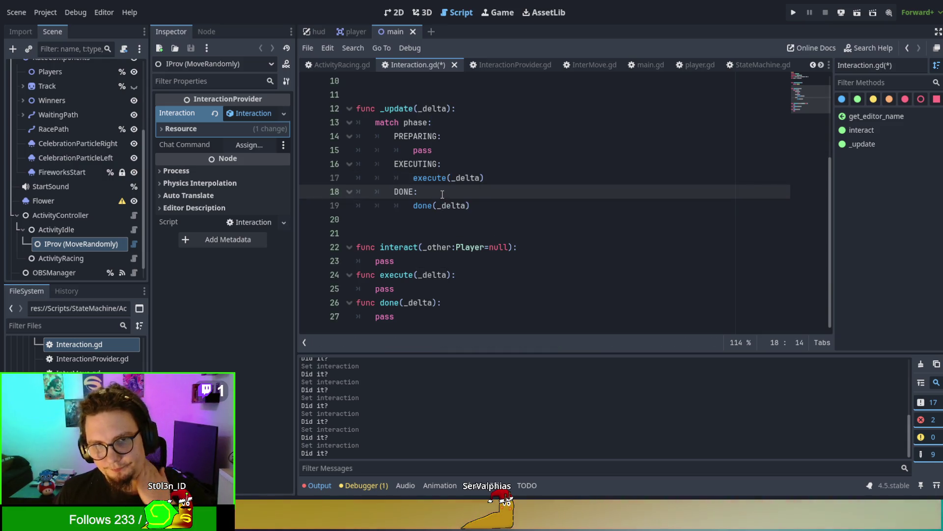
pyautogui.scroll(2, 442, 193)
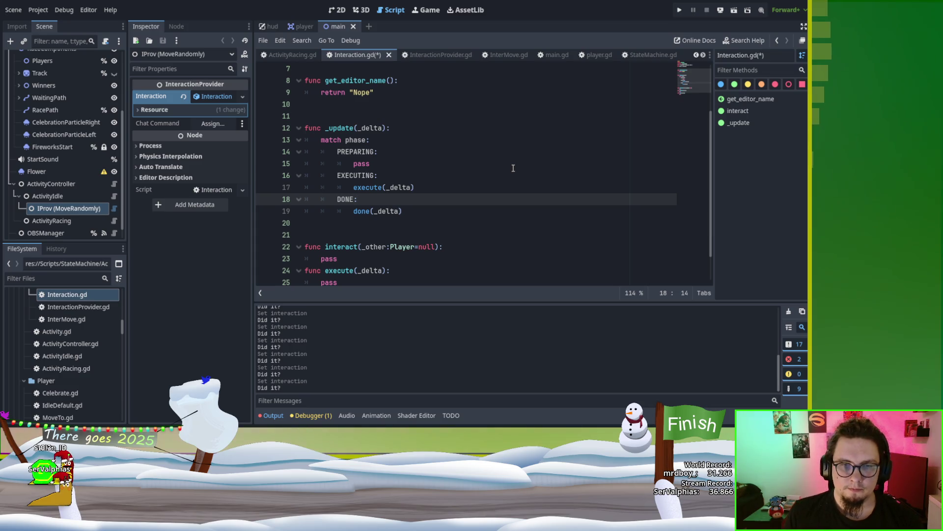
pyautogui.scroll(-1, 367, 222)
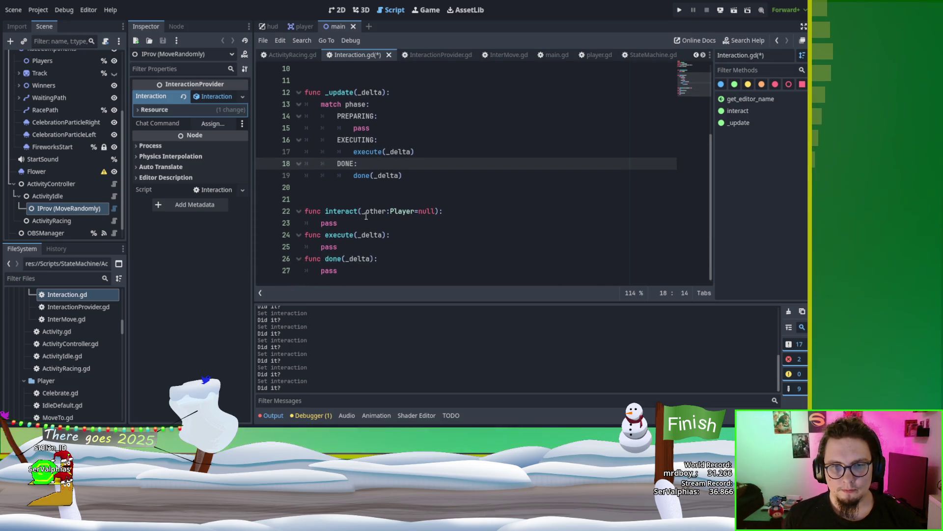
pyautogui.moveTo(366, 223); pyautogui.dragTo(302, 211)
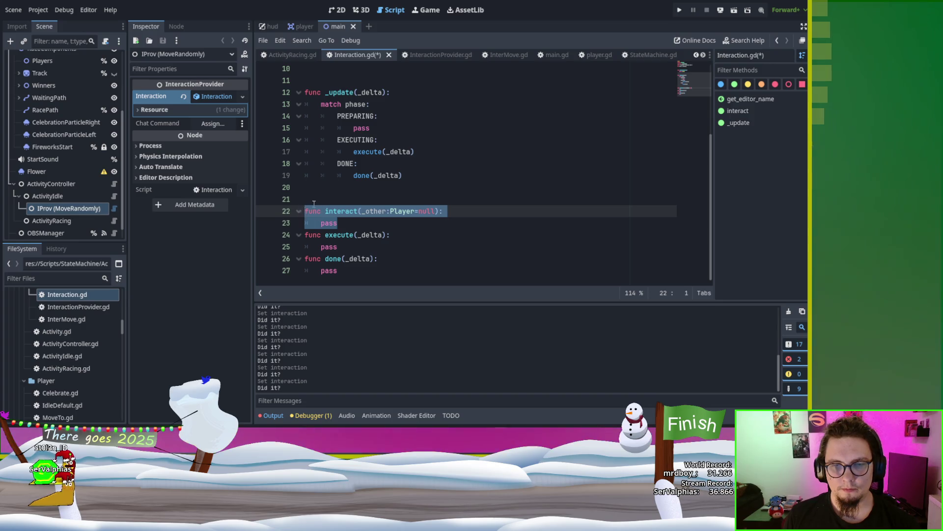
pyautogui.scroll(3, 309, 205)
pyautogui.scroll(-2, 402, 265)
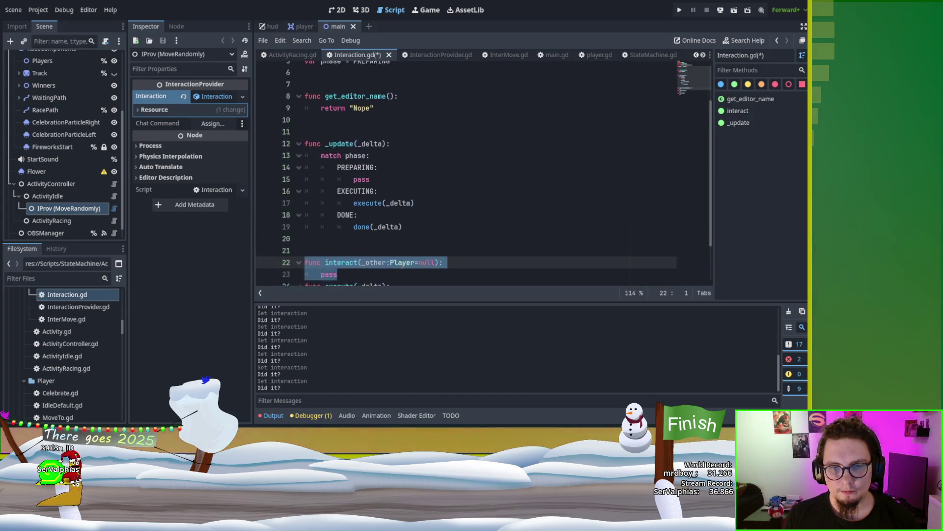
pyautogui.scroll(-1, 402, 264)
pyautogui.click(367, 227)
pyautogui.moveTo(361, 233); pyautogui.dragTo(441, 234)
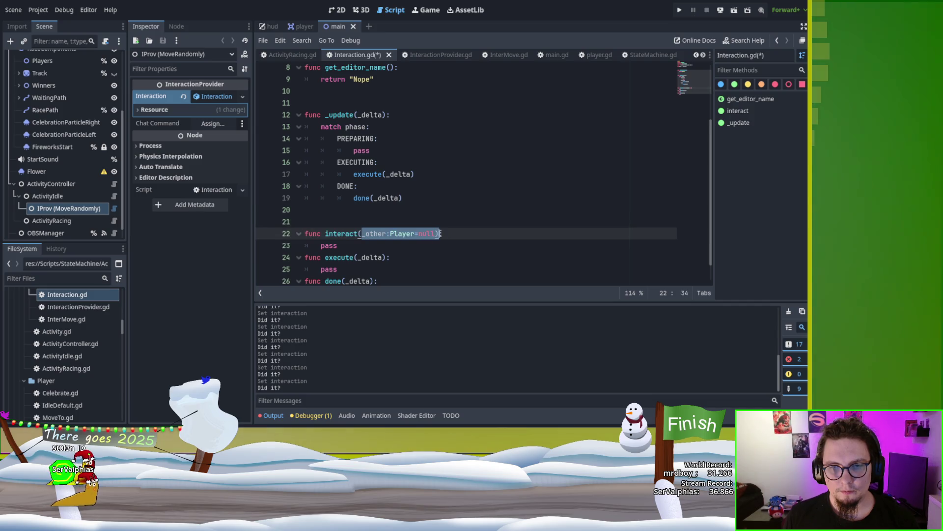
pyautogui.hotkey('ctrl', 'x')
pyautogui.scroll(3, 437, 234)
pyautogui.click(407, 128)
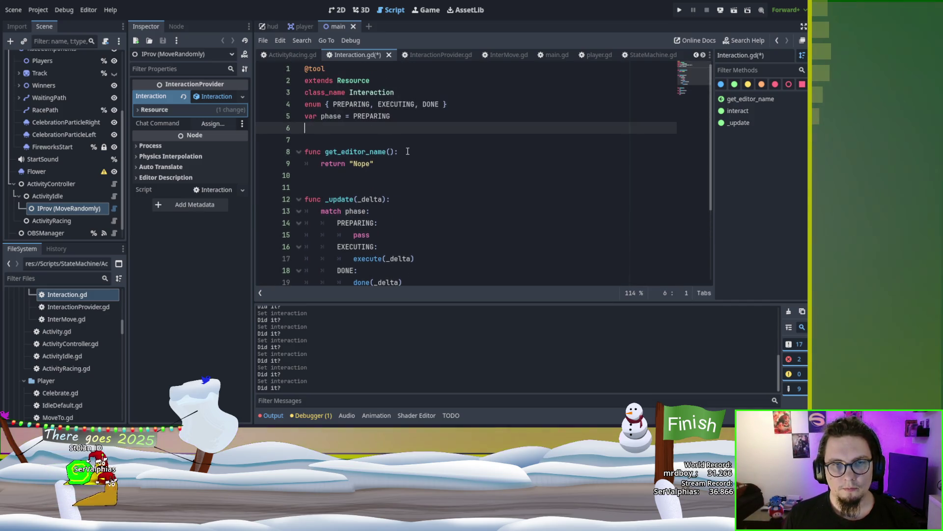
pyautogui.write('@export')
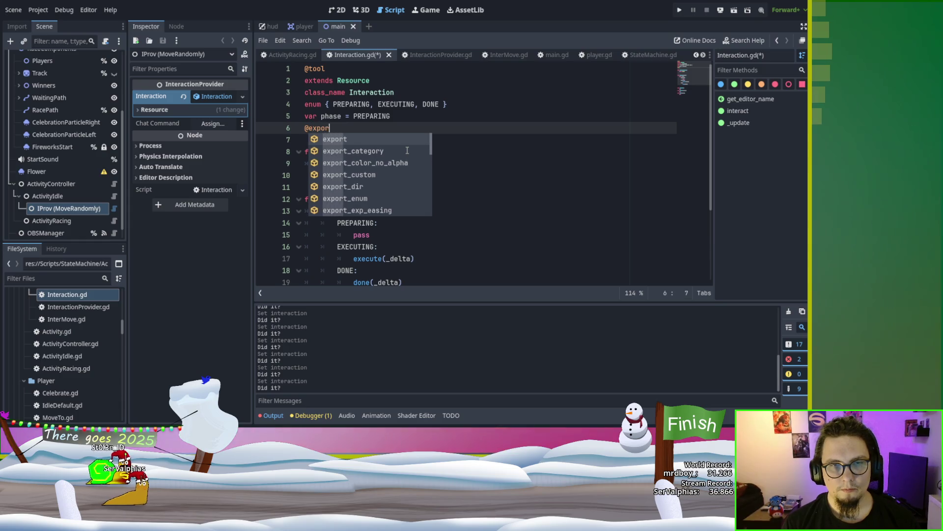
pyautogui.hotkey('ctrl', 'v')
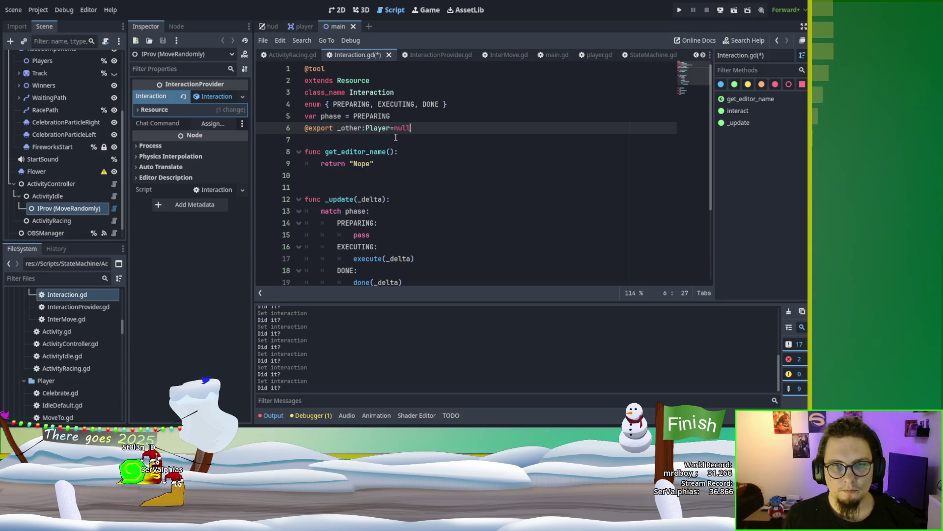
# - Drop the null default, restore the Player type, rename the variable otherPlayer, and save
pyautogui.moveTo(411, 128); pyautogui.dragTo(394, 128)
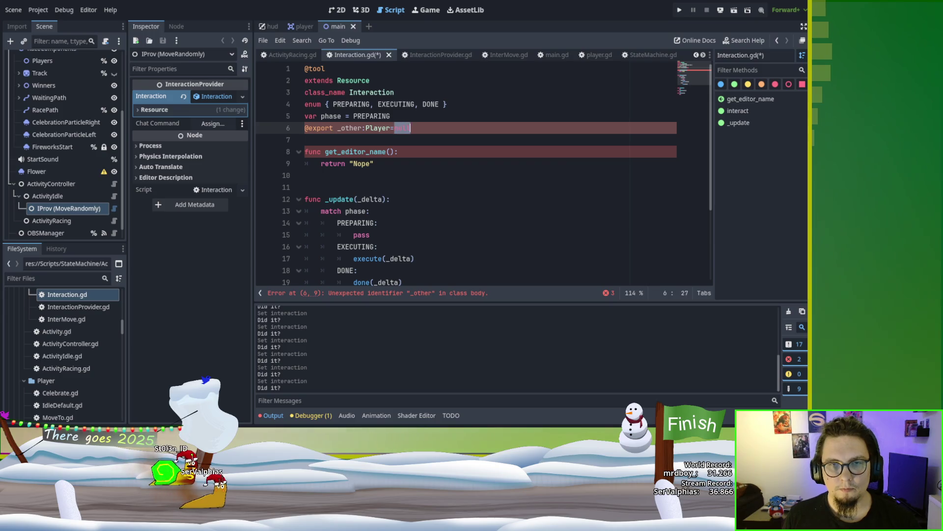
pyautogui.press('BackSpace')
pyautogui.click(394, 139)
pyautogui.click(391, 128)
pyautogui.write('r')
pyautogui.press('Down')
pyautogui.press('Down')
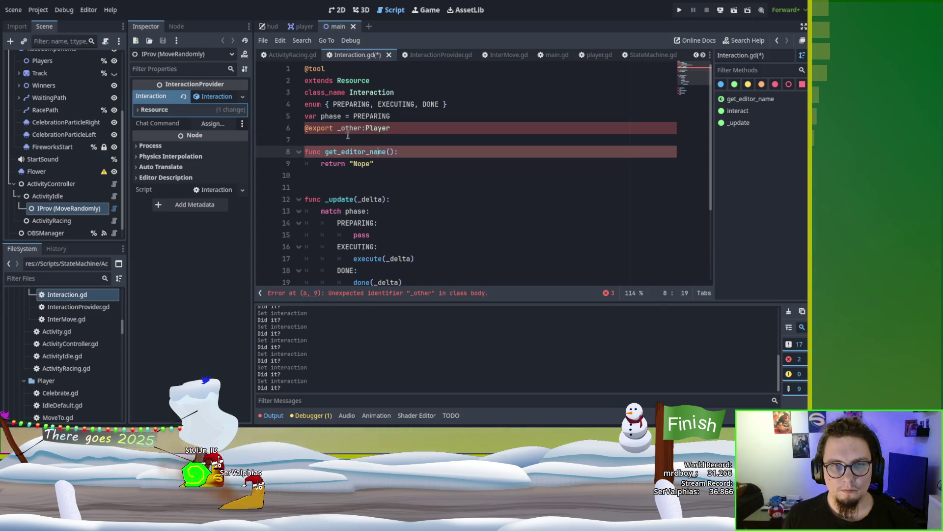
pyautogui.click(342, 128)
pyautogui.press('BackSpace')
pyautogui.press('Down')
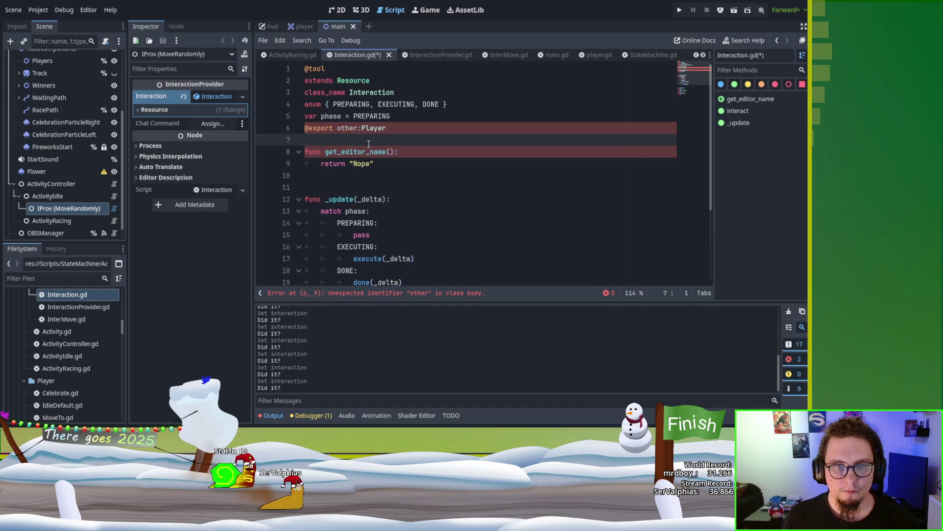
pyautogui.doubleClick(345, 128)
pyautogui.write('otherPlayer')
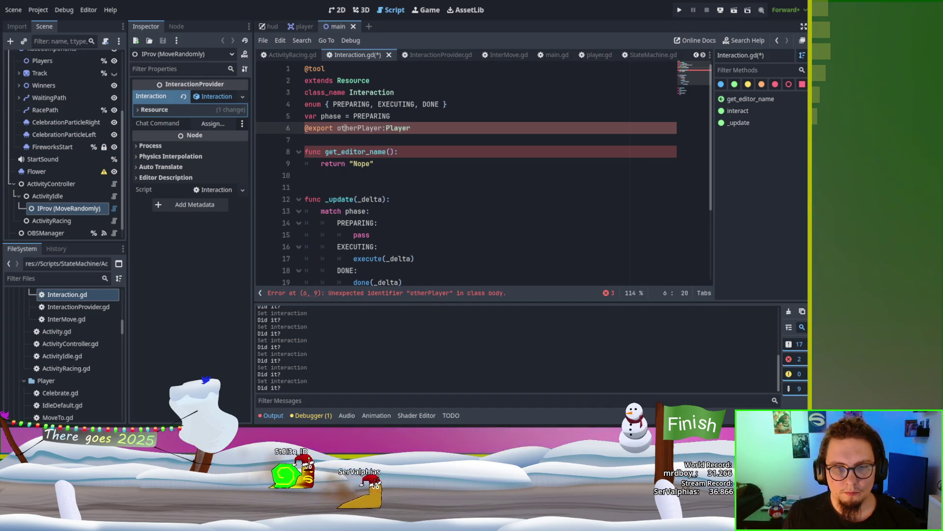
pyautogui.click(411, 141)
pyautogui.hotkey('ctrl', 's')
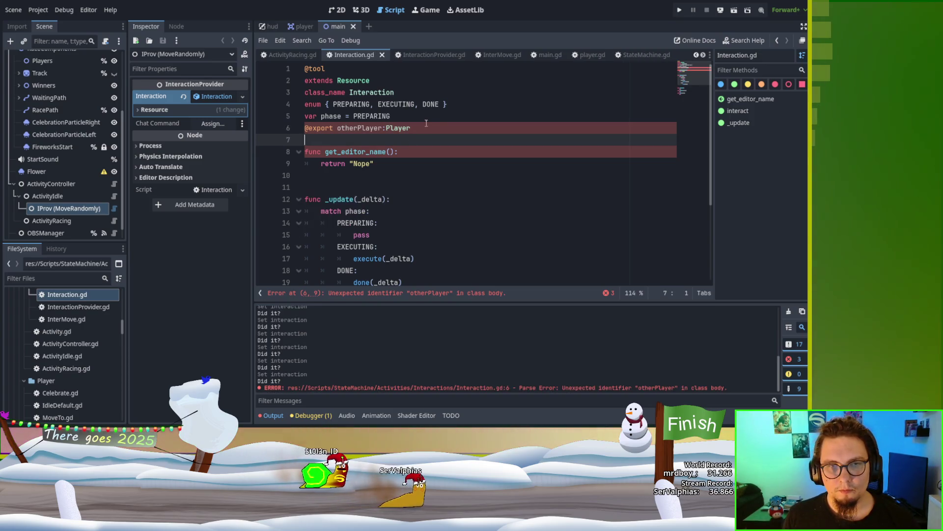
pyautogui.click(337, 128)
pyautogui.write('var')
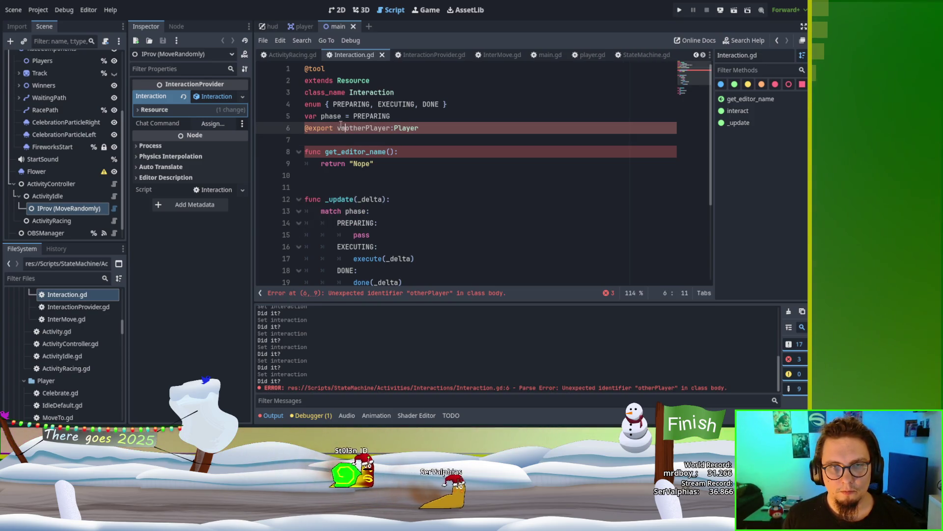
pyautogui.click(529, 156)
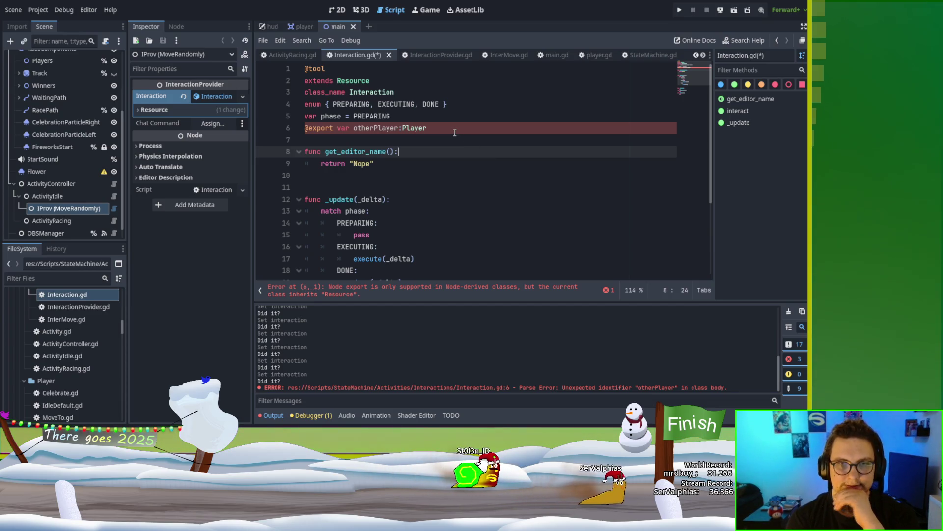
pyautogui.click(316, 128)
pyautogui.press('BackSpace')
pyautogui.press('BackSpace')
pyautogui.press('BackSpace')
pyautogui.press('Delete')
pyautogui.press('Delete')
pyautogui.press('Delete')
pyautogui.click(475, 138)
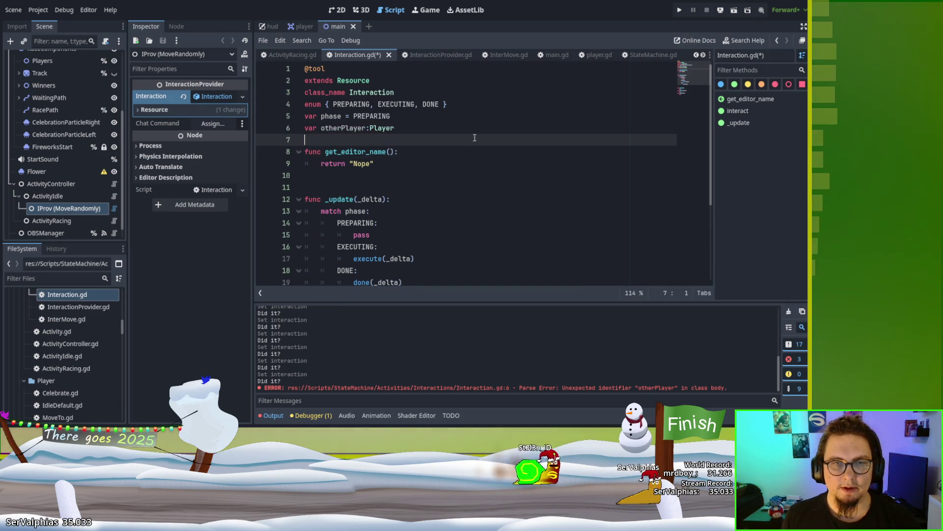
pyautogui.click(469, 130)
pyautogui.hotkey('ctrl', 's')
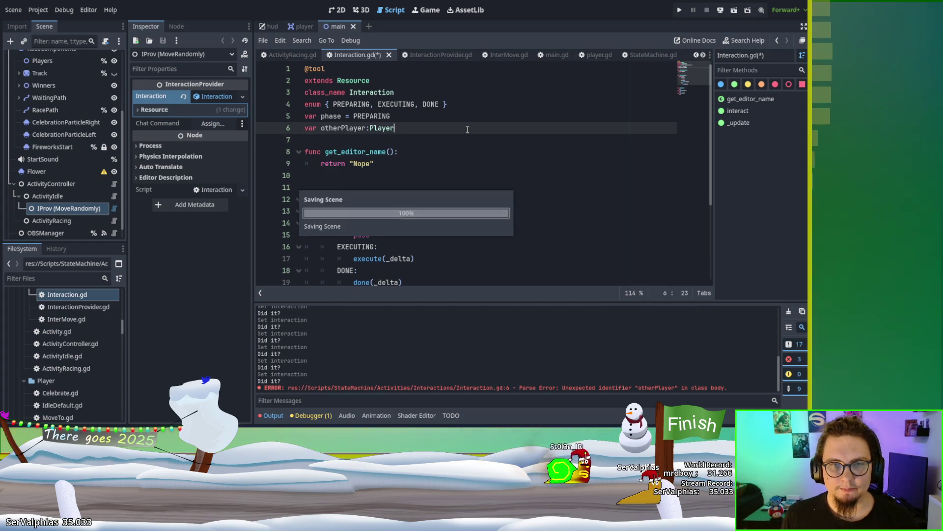
pyautogui.scroll(-1, 468, 130)
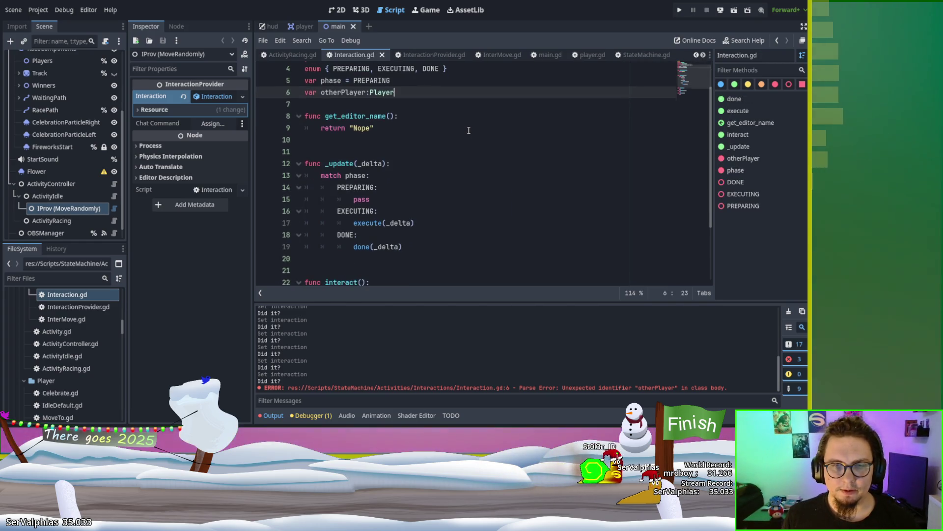
pyautogui.scroll(-1, 467, 130)
pyautogui.scroll(-1, 454, 133)
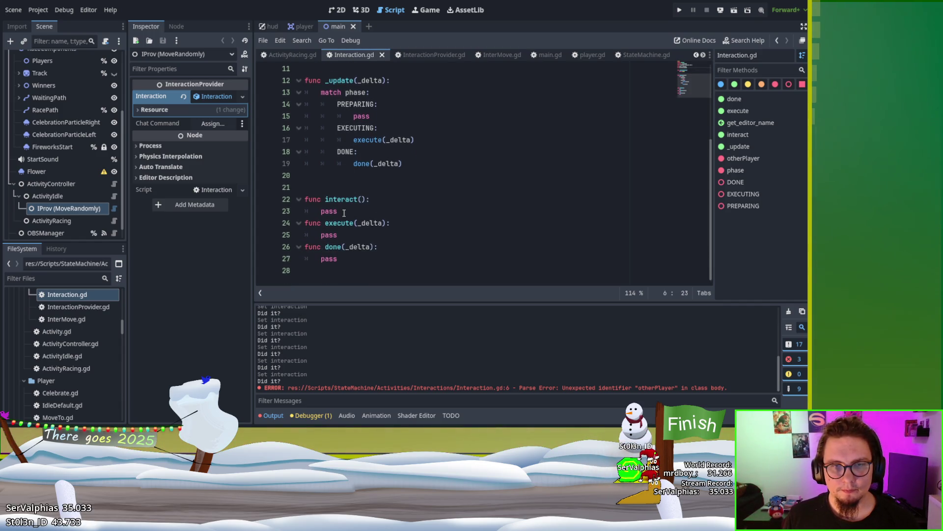
pyautogui.doubleClick(340, 200)
# - Rename the interact stub to PREPARING
pyautogui.write('prepa')
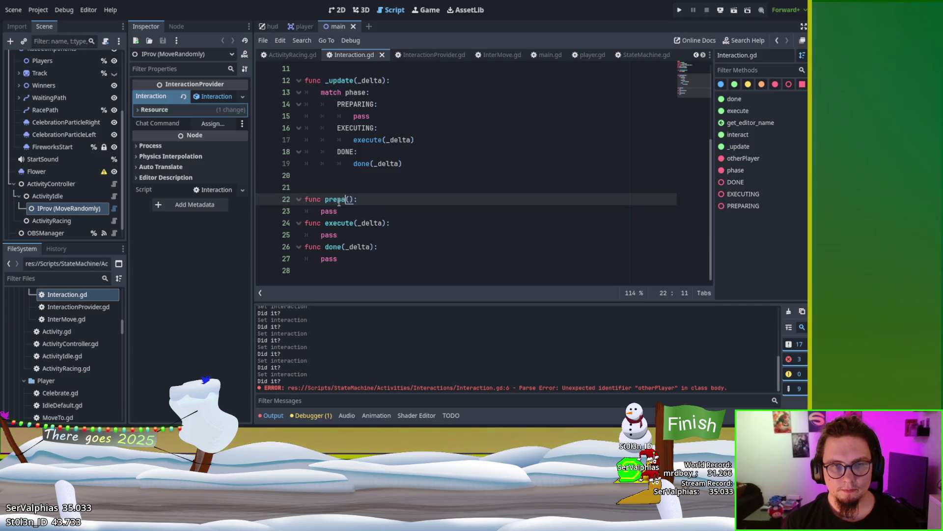
pyautogui.press('Up')
pyautogui.press('Up')
pyautogui.press('Up')
pyautogui.hotkey('ctrl', 'Left')
pyautogui.hotkey('ctrl', 'shift', 'Right')
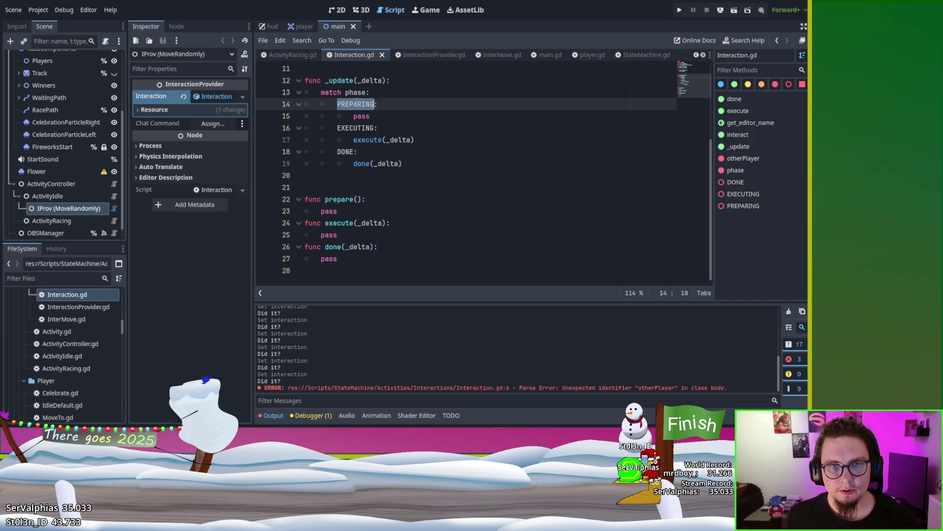
pyautogui.doubleClick(336, 199)
pyautogui.hotkey('ctrl', 'v')
# - Remove the _delta argument from the done() call and from the done() signature
pyautogui.click(368, 186)
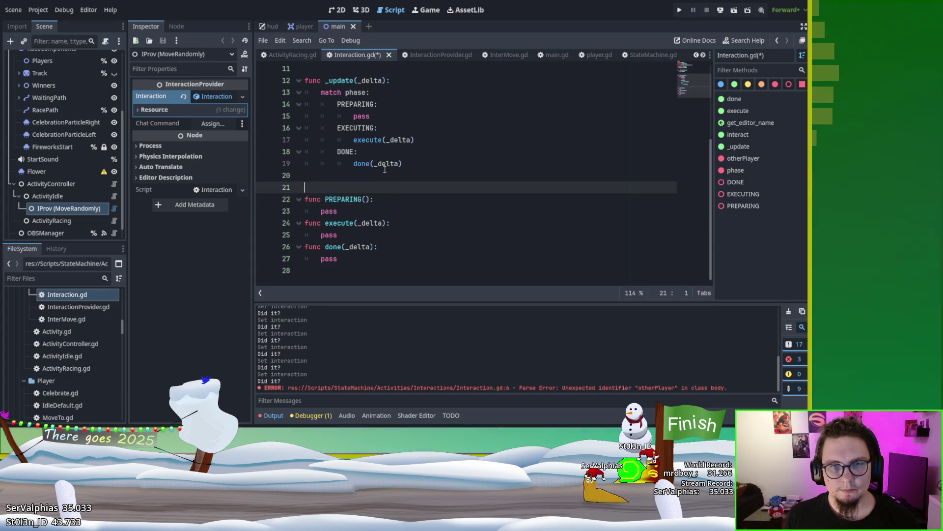
pyautogui.click(385, 165)
pyautogui.doubleClick(385, 165)
pyautogui.press('BackSpace')
pyautogui.doubleClick(360, 247)
pyautogui.press('BackSpace')
pyautogui.click(389, 248)
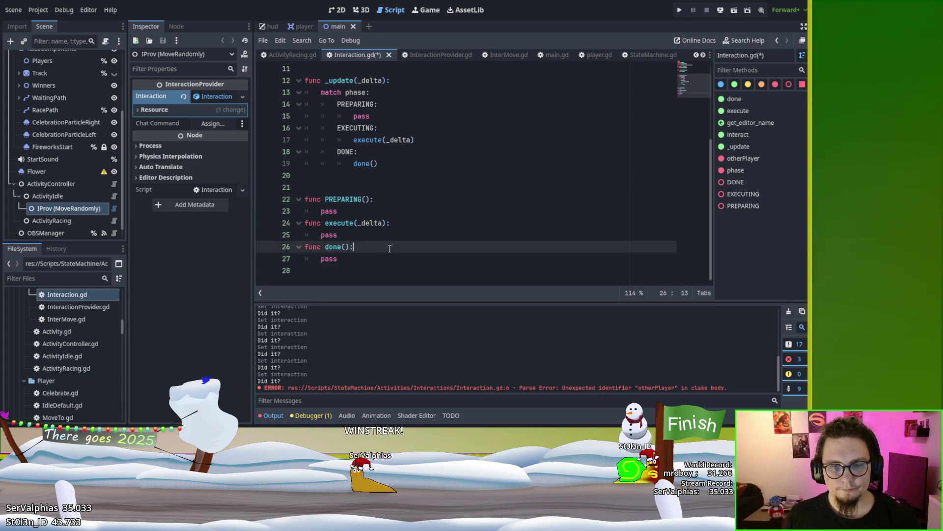
# - Declare var done = false on a new line below the otherPlayer variable
pyautogui.click(350, 183)
pyautogui.scroll(3, 350, 183)
pyautogui.click(413, 129)
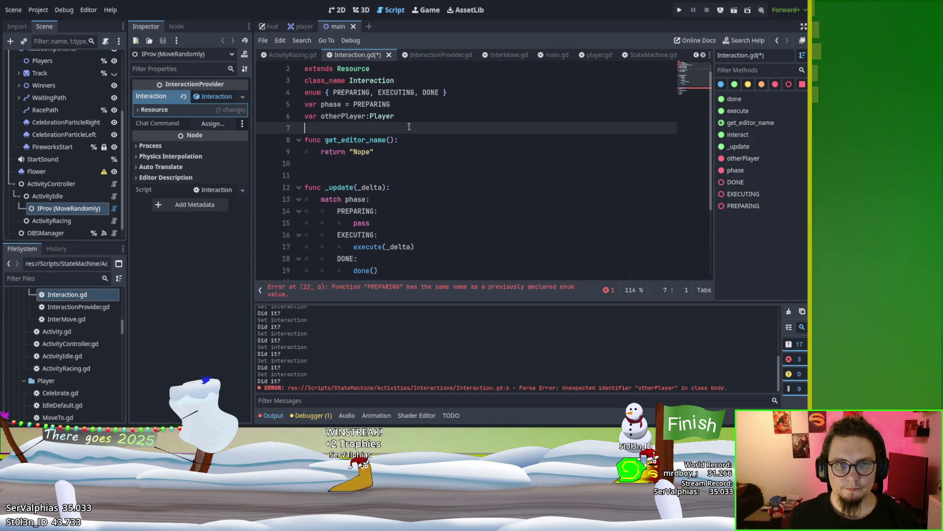
pyautogui.press('Return')
pyautogui.press('Up')
pyautogui.write('ar done = fa')
pyautogui.press('Return')
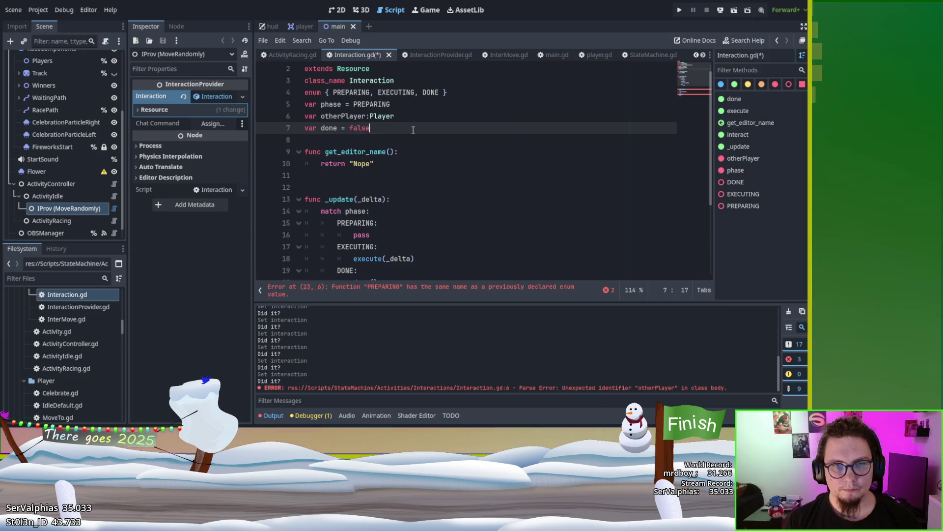
pyautogui.scroll(-3, 419, 136)
pyautogui.click(436, 285)
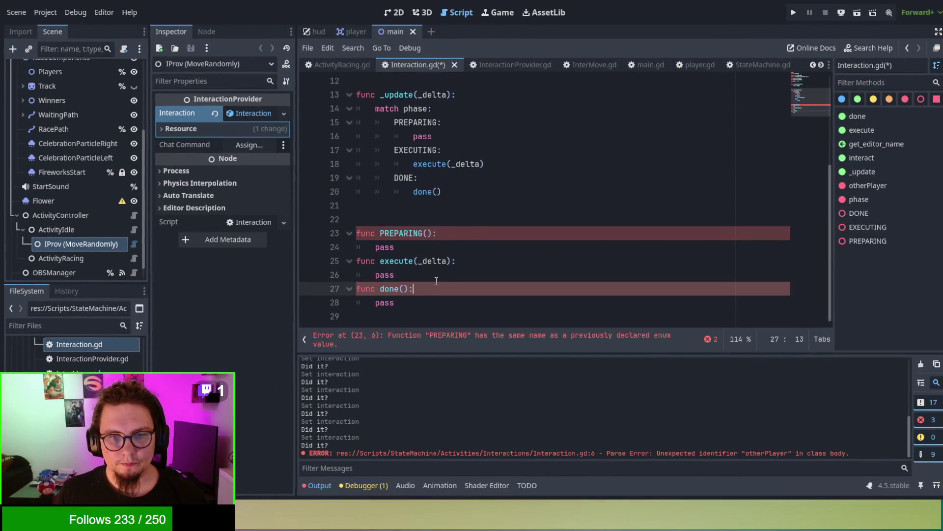
# - Add an early-return check on done at the top of done()
pyautogui.press('Return')
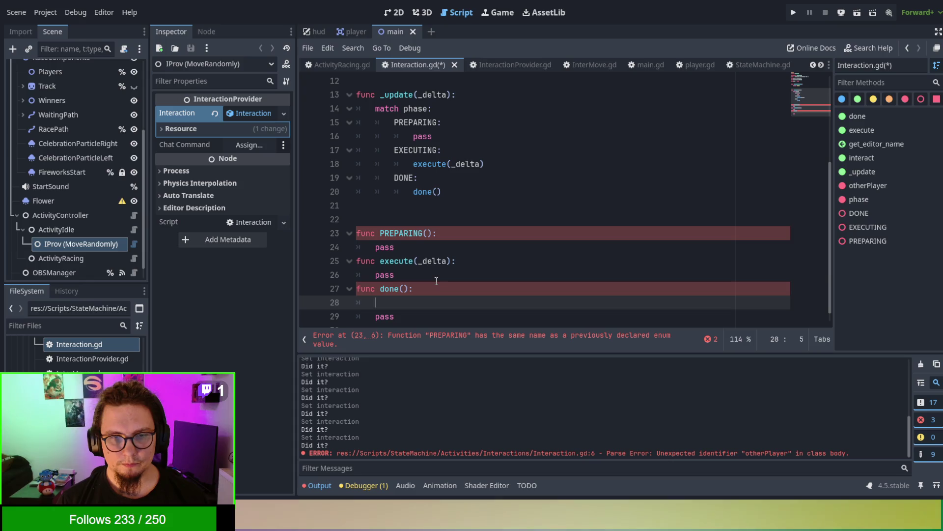
pyautogui.write('f not done')
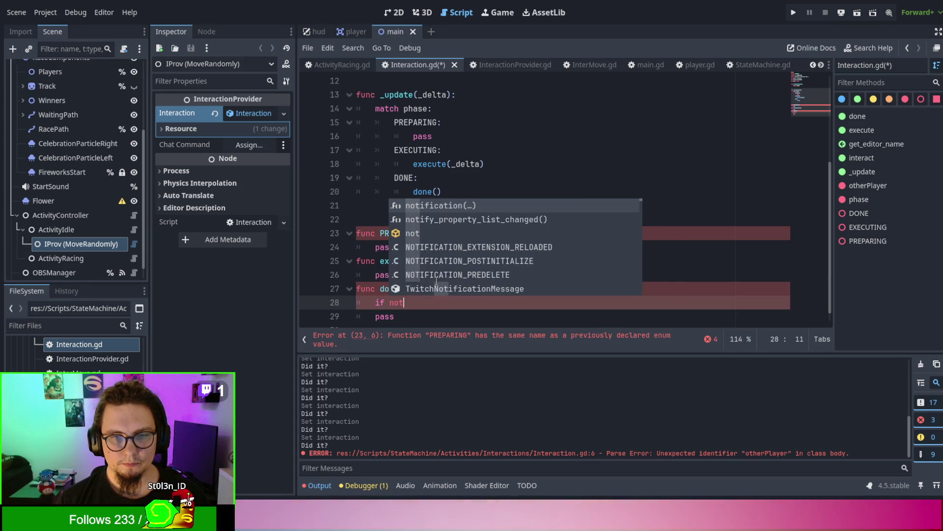
pyautogui.write(':')
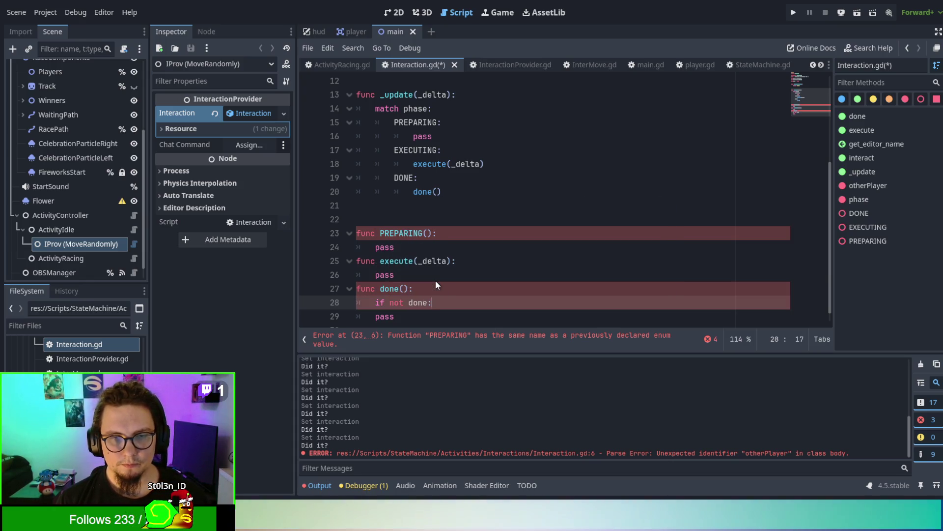
pyautogui.press('BackSpace')
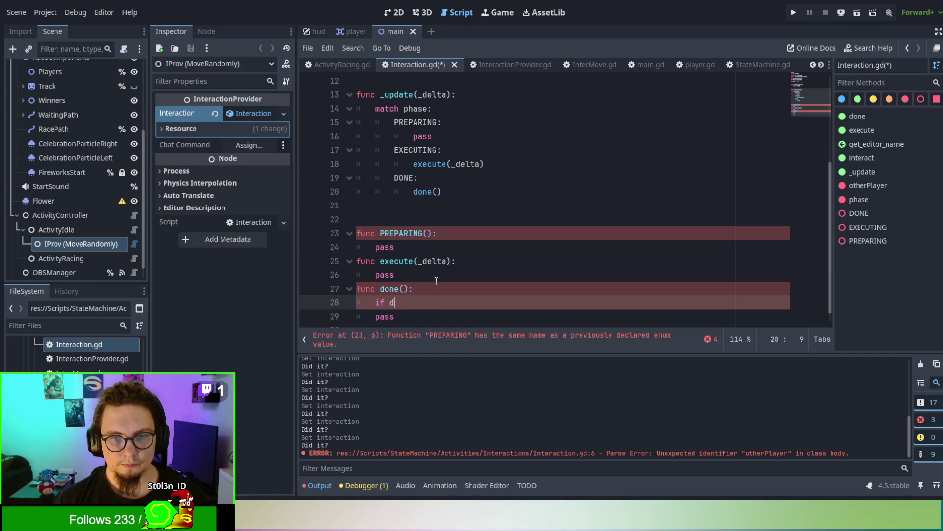
pyautogui.write(':')
pyautogui.press('Return')
pyautogui.write('return')
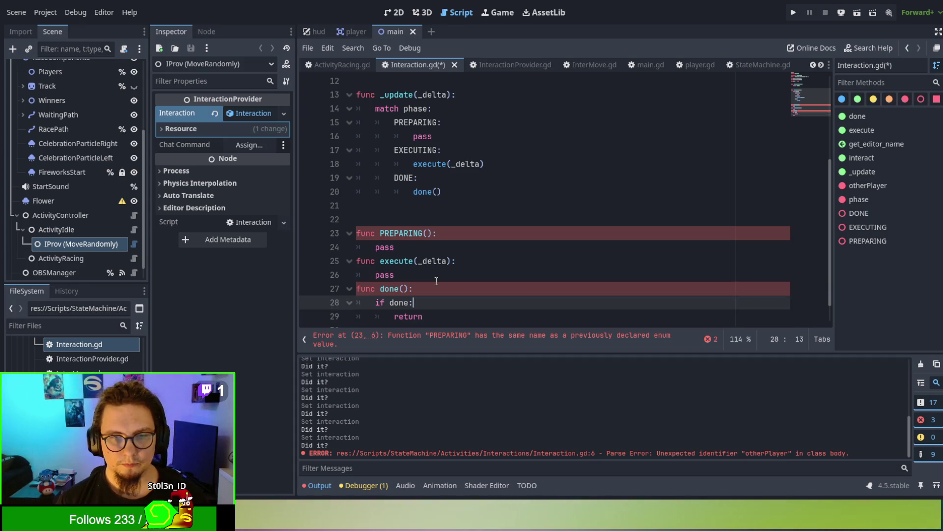
pyautogui.press('Return')
# - Set done = true after the check and save the script
pyautogui.press('BackSpace')
pyautogui.write('pass')
pyautogui.press('BackSpace')
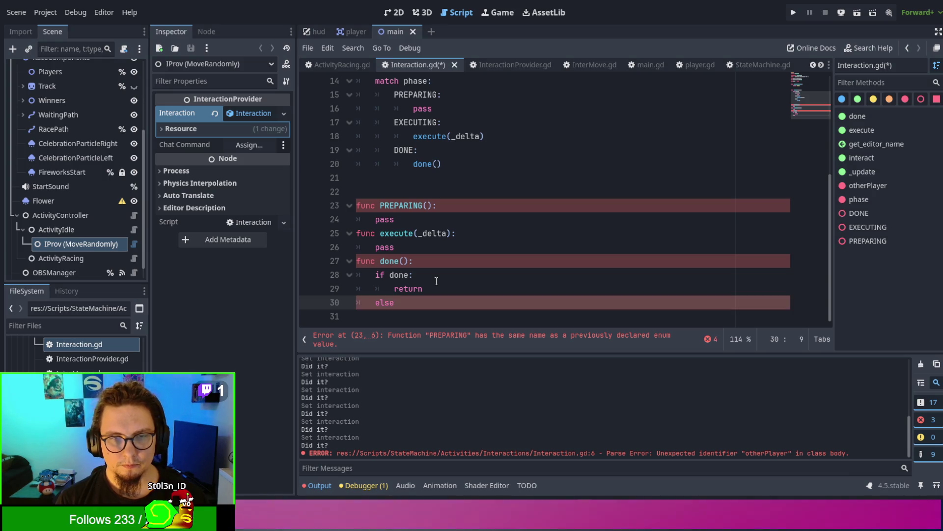
pyautogui.press('BackSpace')
pyautogui.press('BackSpace')
pyautogui.press('BackSpace')
pyautogui.press('Return')
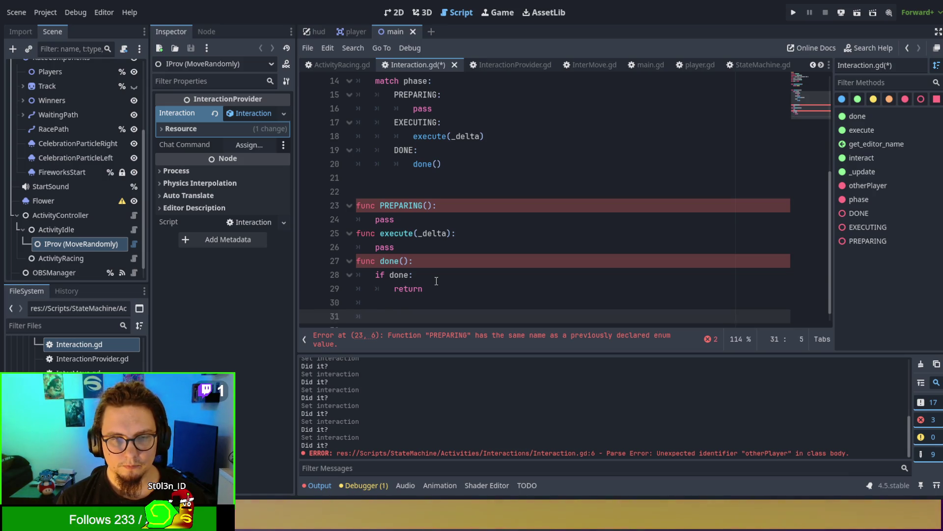
pyautogui.write('ne- ')
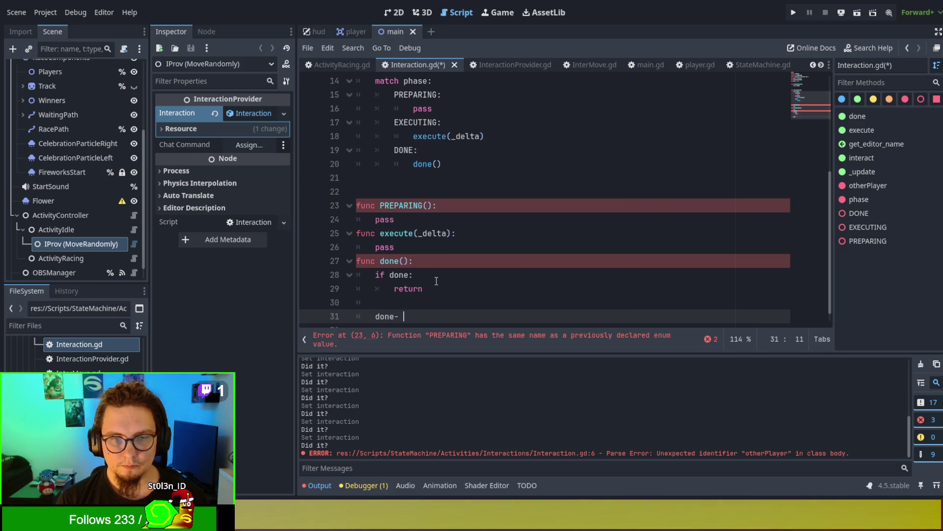
pyautogui.write('true')
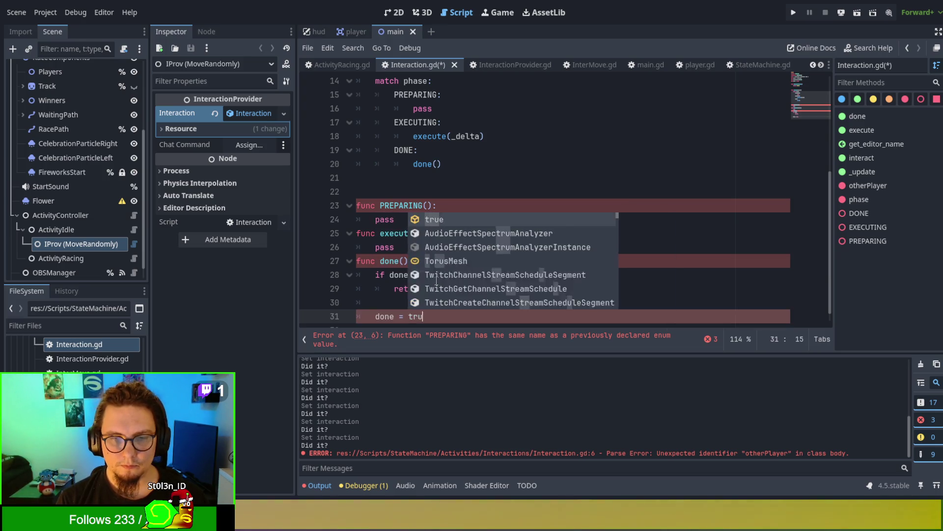
pyautogui.hotkey('ctrl', 's')
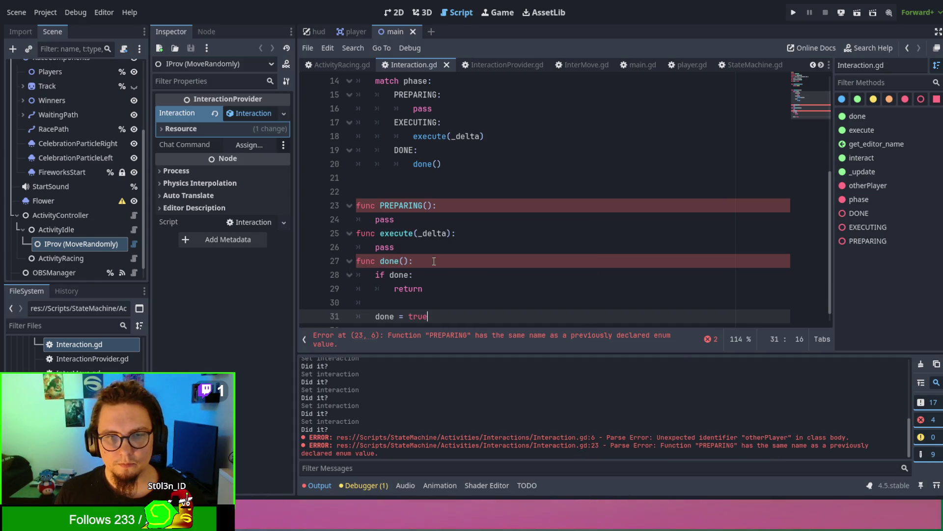
# - Insert blank lines between execute and done and between the first two stubs
pyautogui.click(428, 250)
pyautogui.press('Return')
pyautogui.press('BackSpace')
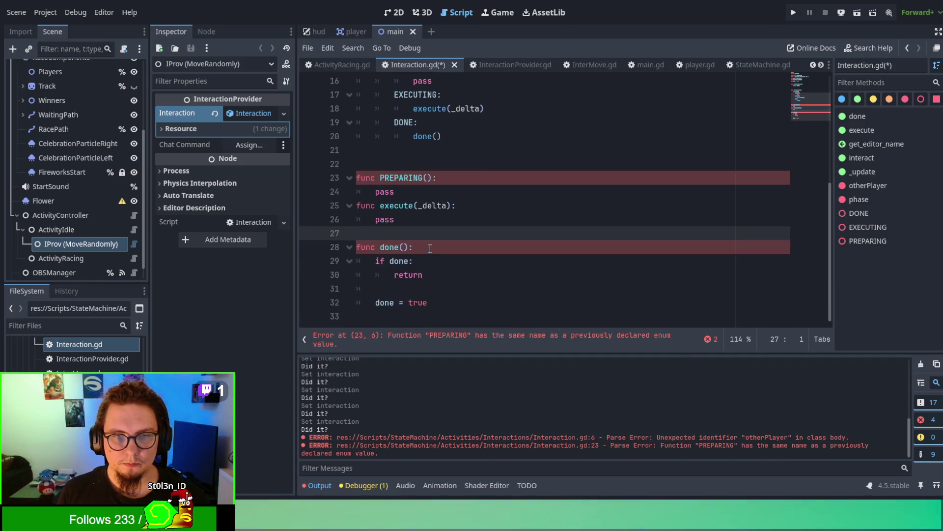
pyautogui.click(437, 189)
pyautogui.press('Return')
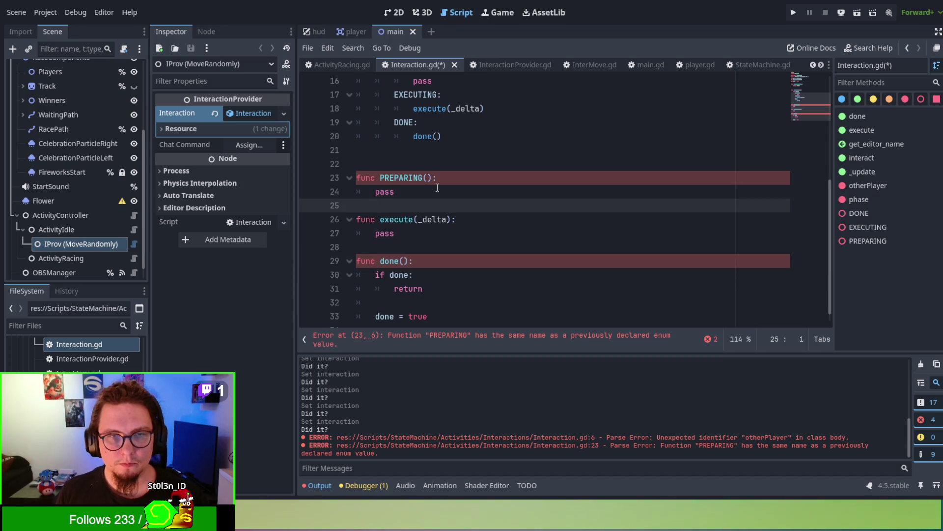
# - Rename the PREPARING stub to preparing and save
pyautogui.doubleClick(408, 177)
pyautogui.write('preparing')
pyautogui.hotkey('ctrl', 's')
pyautogui.click(428, 289)
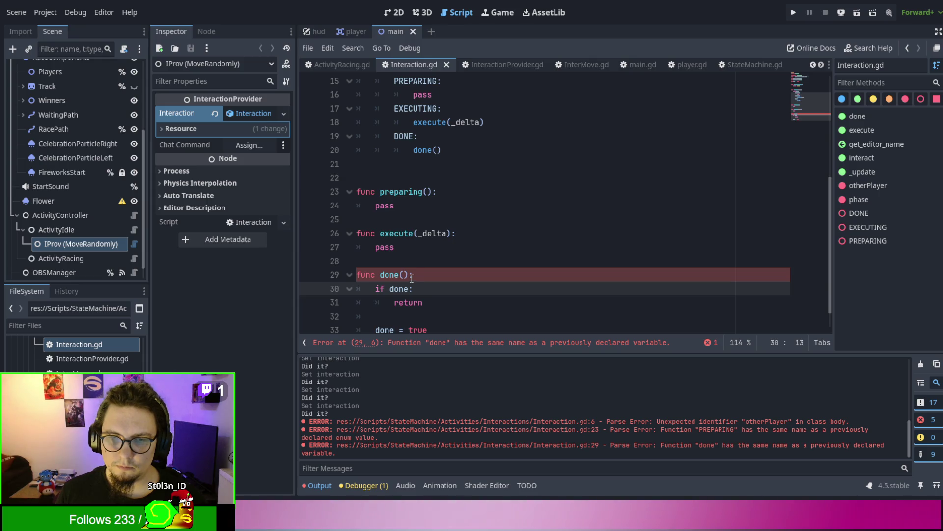
# - Rename the preparing stub to preparing_update and change the execute call to execute_update
pyautogui.doubleClick(393, 275)
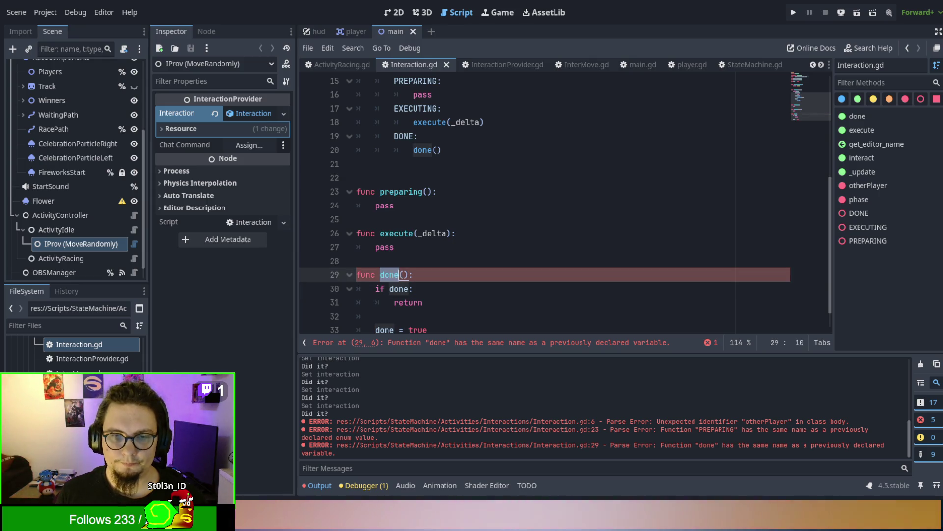
pyautogui.click(426, 191)
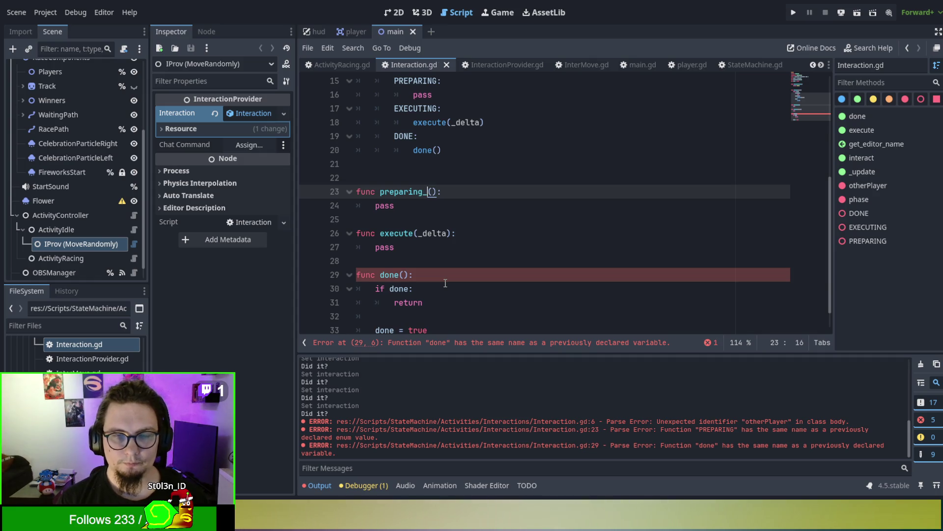
pyautogui.write('update')
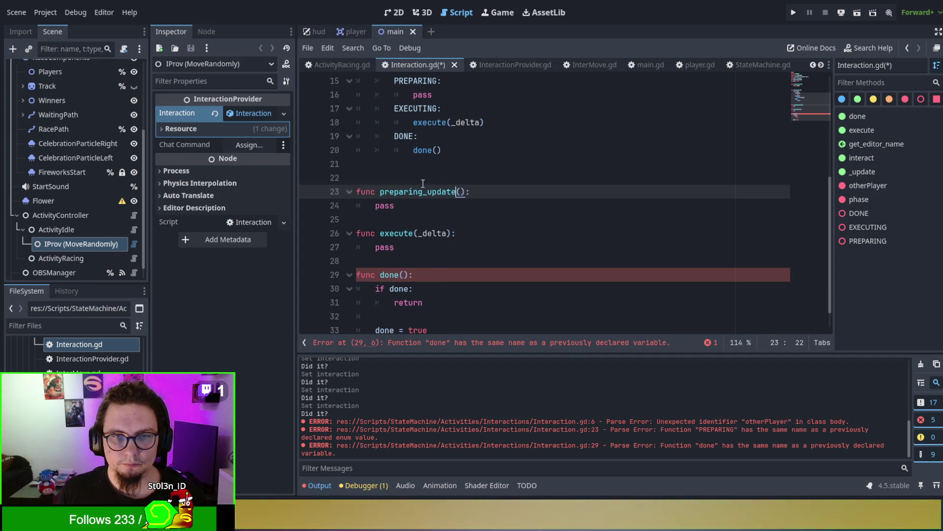
pyautogui.keyDown('shift'); pyautogui.click(423, 192); pyautogui.keyUp('shift')
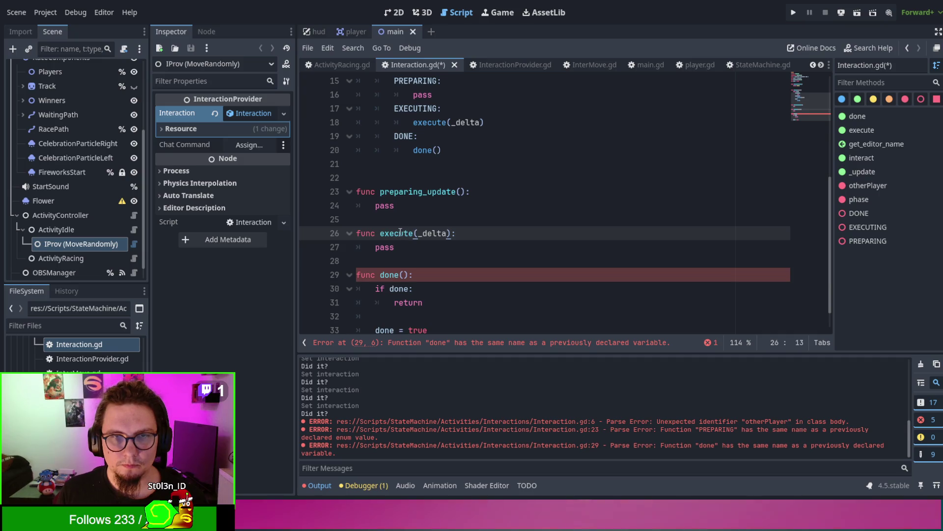
pyautogui.write('_update')
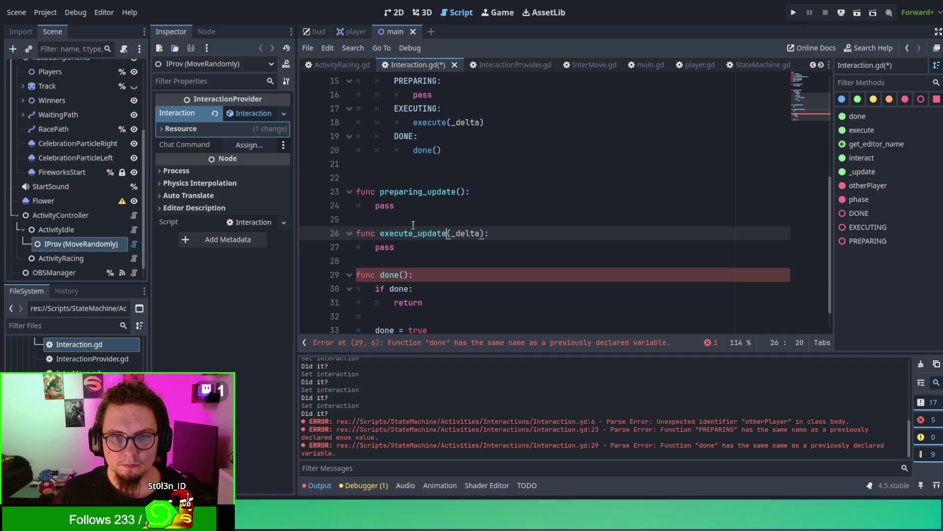
pyautogui.scroll(-1, 413, 227)
pyautogui.doubleClick(413, 204)
pyautogui.hotkey('ctrl', 'c')
pyautogui.scroll(2, 413, 171)
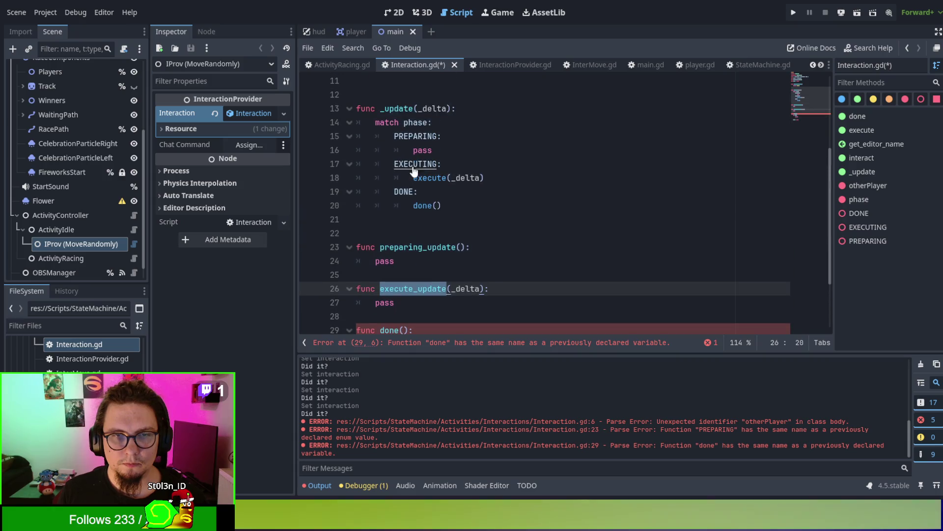
pyautogui.doubleClick(415, 178)
pyautogui.hotkey('ctrl', 'v')
# - Replace pass under the PREPARING case with a preparing_update(_delta) call
pyautogui.doubleClick(419, 247)
pyautogui.hotkey('ctrl', 'c')
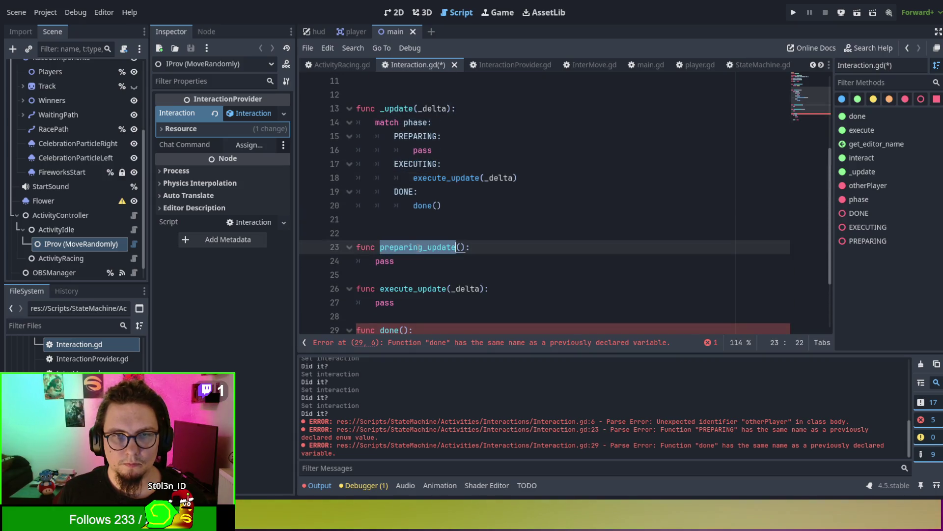
pyautogui.doubleClick(423, 150)
pyautogui.hotkey('ctrl', 'v')
pyautogui.write('(_delta)')
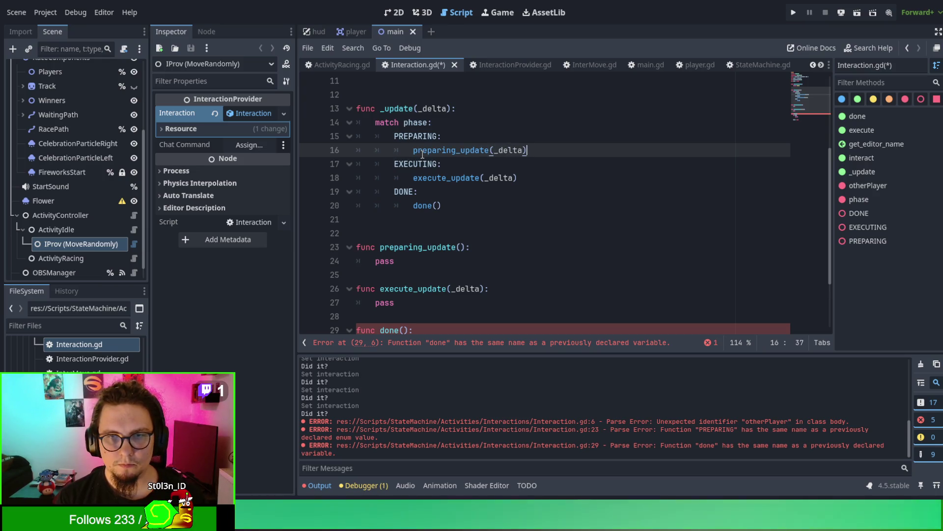
# - Inspect the done name clash and prefix the done variable declaration with is_
pyautogui.scroll(-2, 423, 154)
pyautogui.click(421, 262)
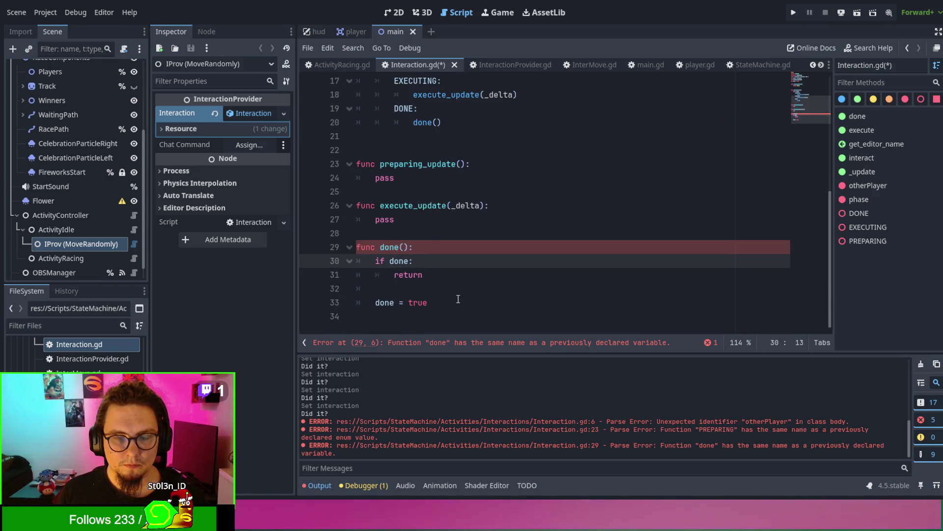
pyautogui.click(379, 247)
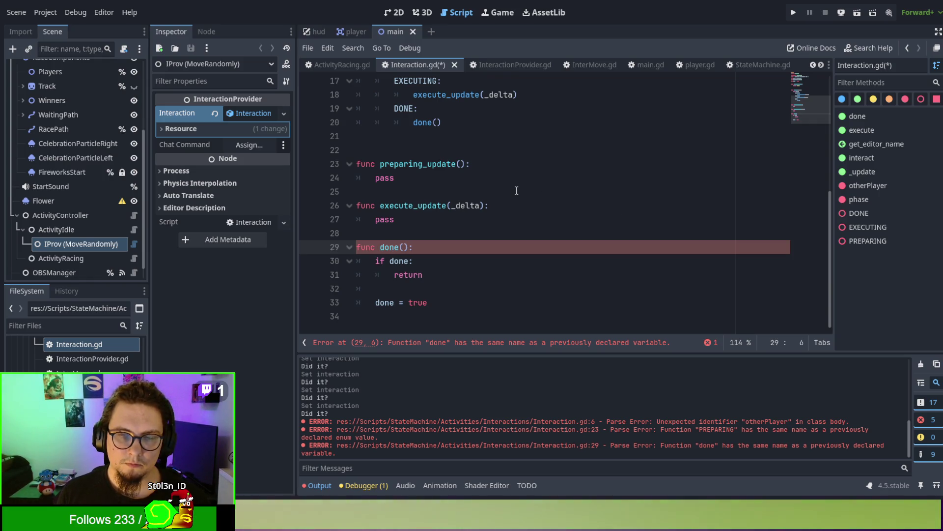
pyautogui.doubleClick(403, 108)
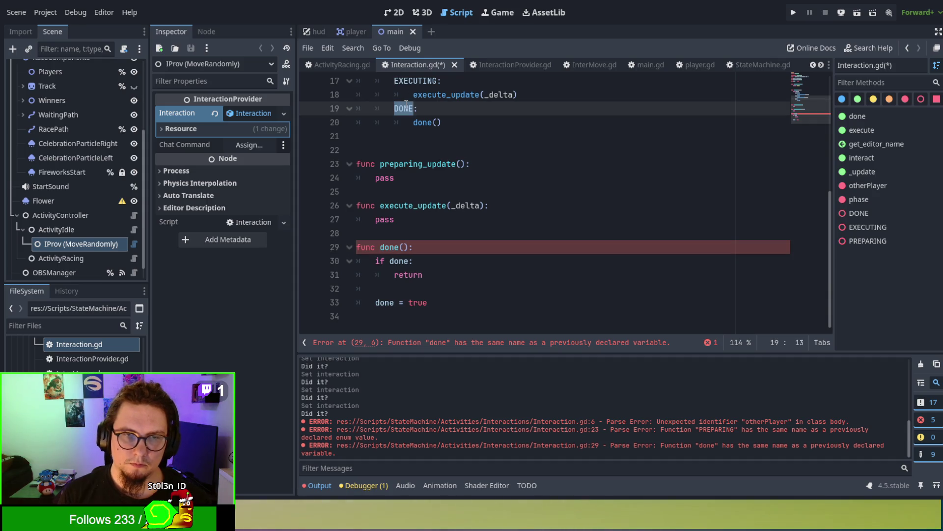
pyautogui.hotkey('ctrl', 'space')
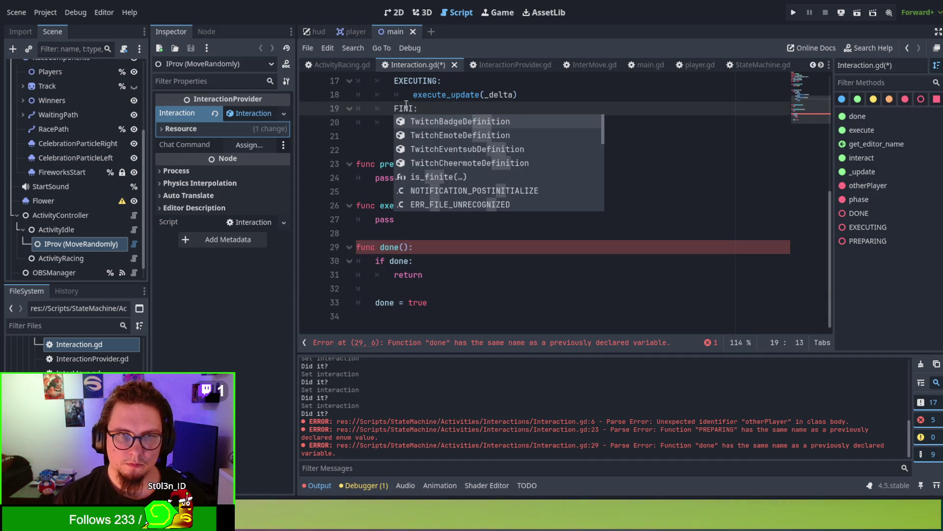
pyautogui.click(406, 106)
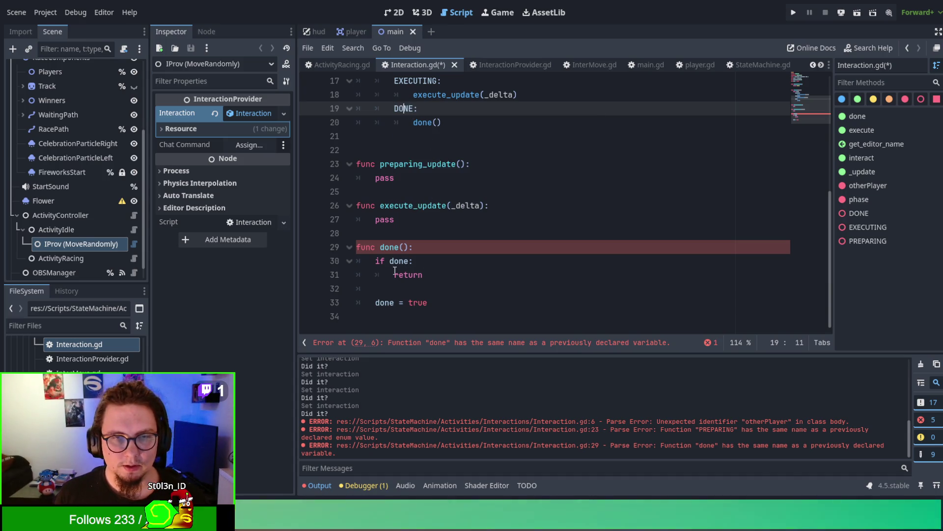
pyautogui.scroll(5, 378, 189)
pyautogui.click(374, 166)
pyautogui.write('is_')
# - Replace done with is_done in the if check and the assignment, then save
pyautogui.doubleClick(381, 164)
pyautogui.hotkey('ctrl', 'c')
pyautogui.scroll(-5, 546, 259)
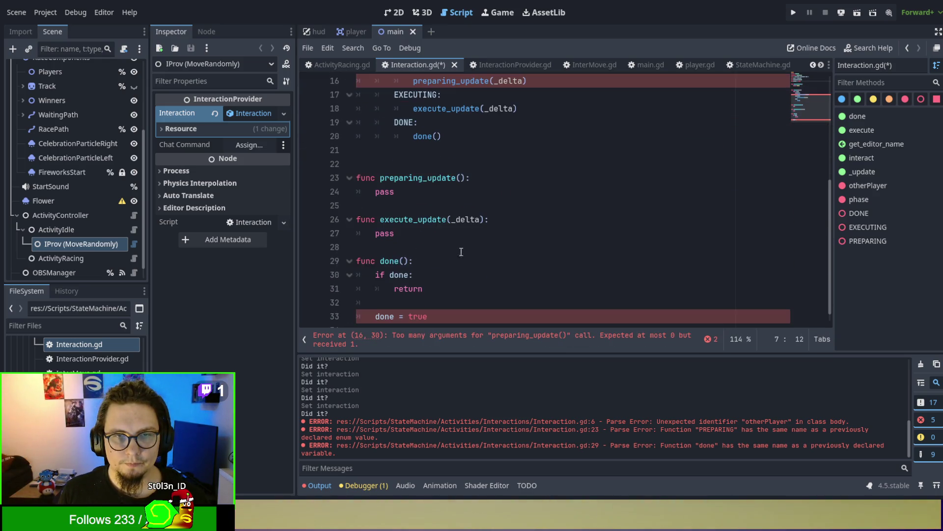
pyautogui.scroll(-1, 392, 290)
pyautogui.doubleClick(397, 261)
pyautogui.hotkey('ctrl', 'v')
pyautogui.doubleClick(384, 302)
pyautogui.hotkey('ctrl', 'v')
pyautogui.hotkey('ctrl', 's')
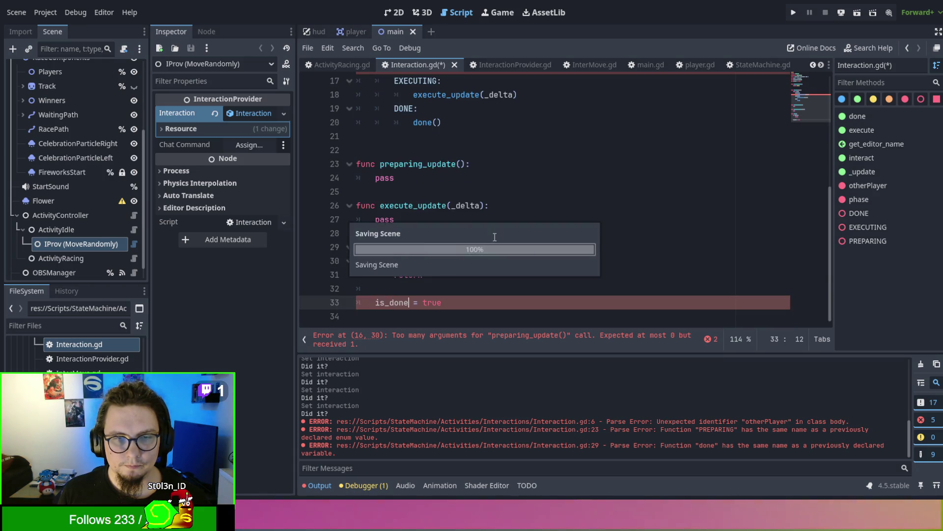
# - Give preparing_update a _delta parameter copied from execute_update
pyautogui.click(489, 225)
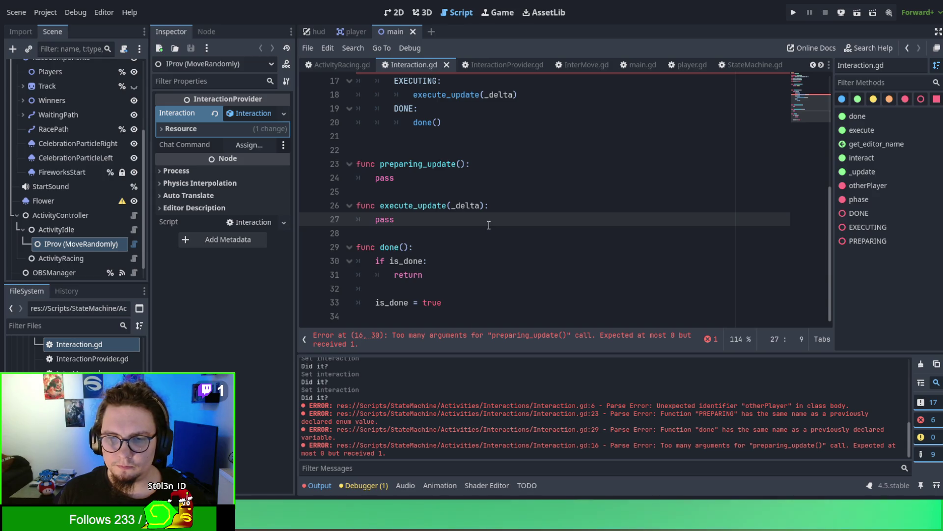
pyautogui.doubleClick(467, 206)
pyautogui.hotkey('ctrl', 'c')
pyautogui.click(460, 168)
pyautogui.hotkey('ctrl', 'v')
pyautogui.hotkey('ctrl', 'z')
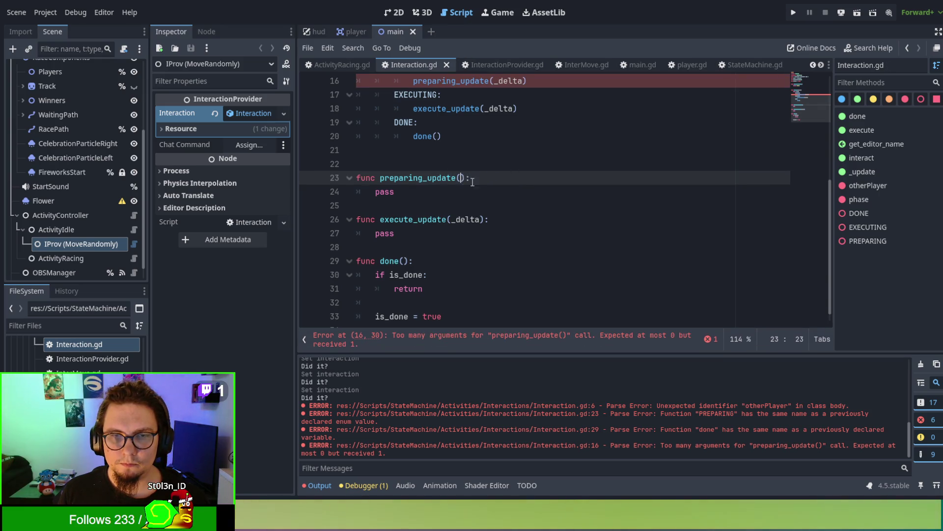
pyautogui.hotkey('ctrl', 'v')
pyautogui.click(588, 246)
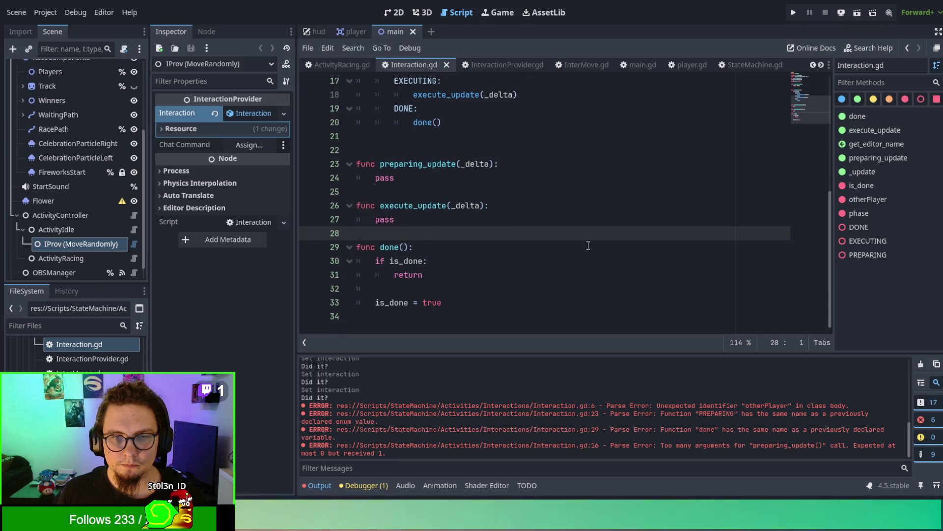
# - Call cleanup() after is_done = true and start a func cleanup(): declaration
pyautogui.click(498, 304)
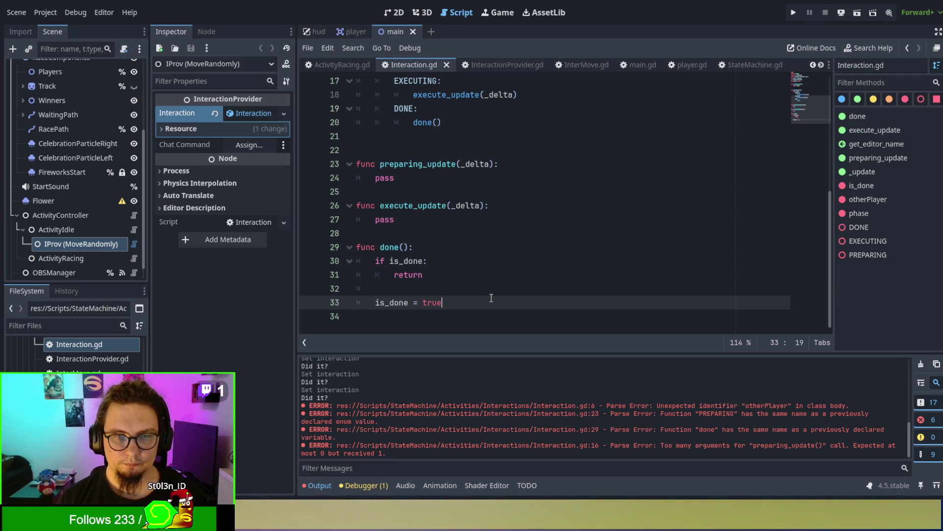
pyautogui.press('Return')
pyautogui.write('cleanup(')
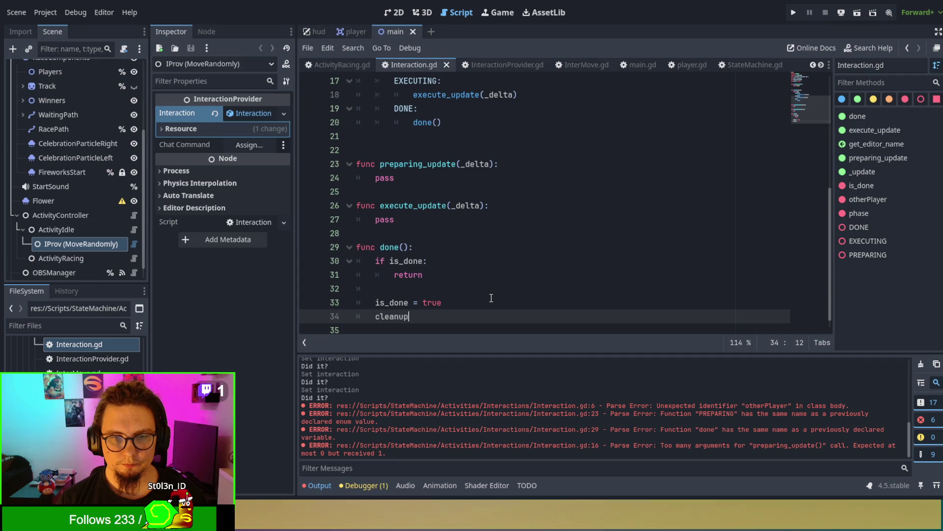
pyautogui.write(')')
pyautogui.press('Up')
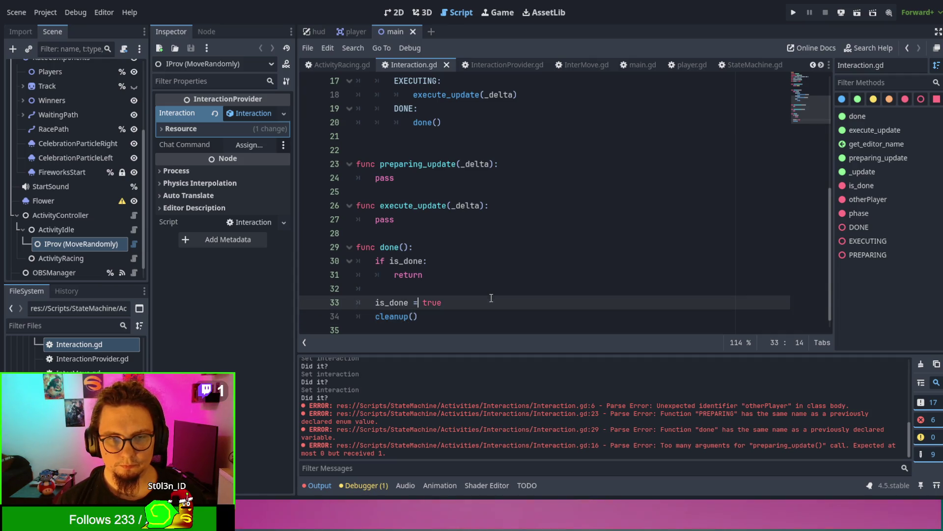
pyautogui.press('Down')
pyautogui.press('Down')
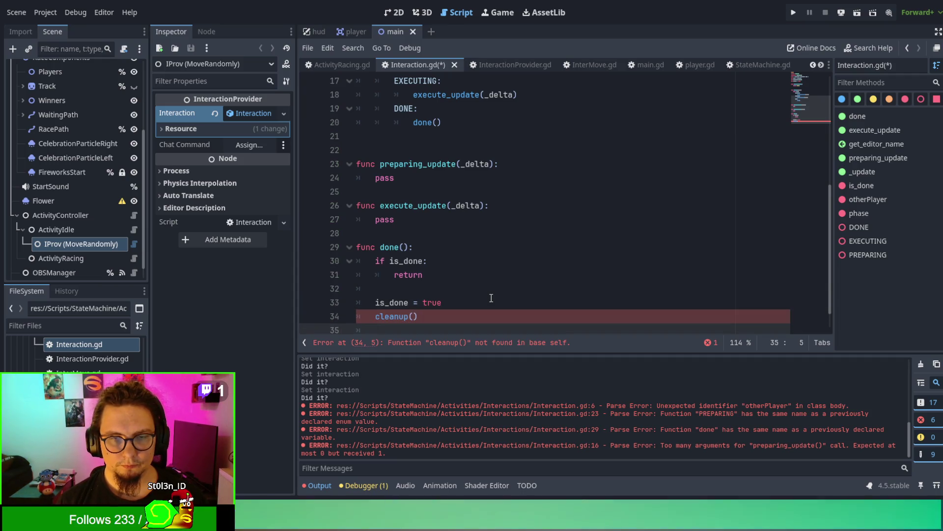
pyautogui.press('Return')
pyautogui.write('func cleanup(')
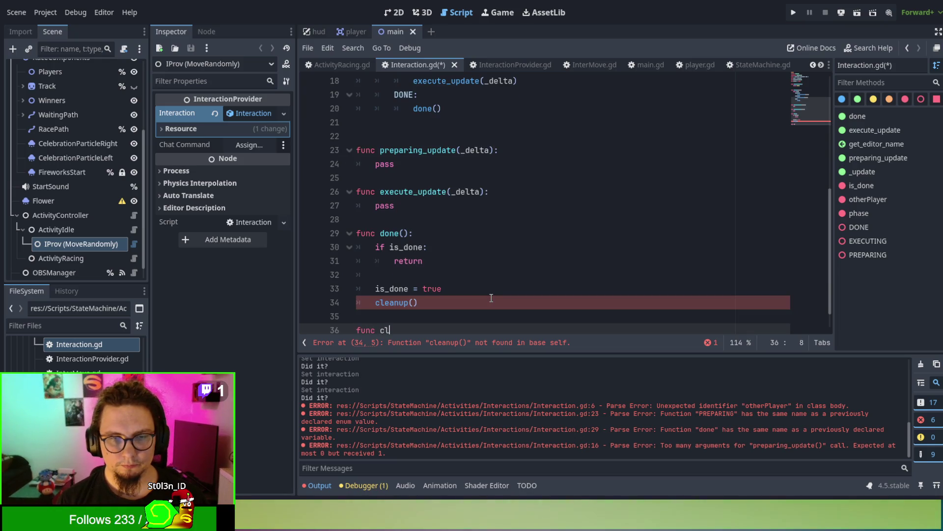
pyautogui.write('):')
# - Give cleanup() a pass body and save Interaction.gd
pyautogui.press('Return')
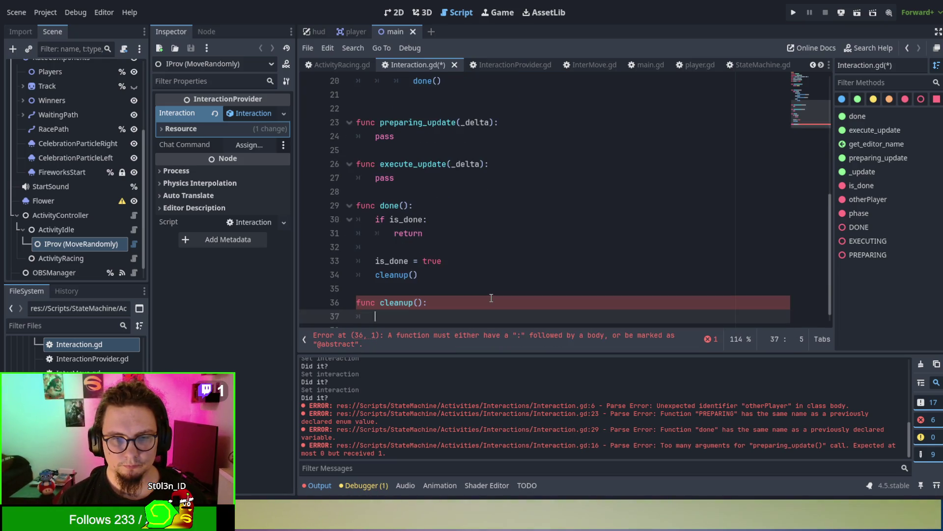
pyautogui.write('ss')
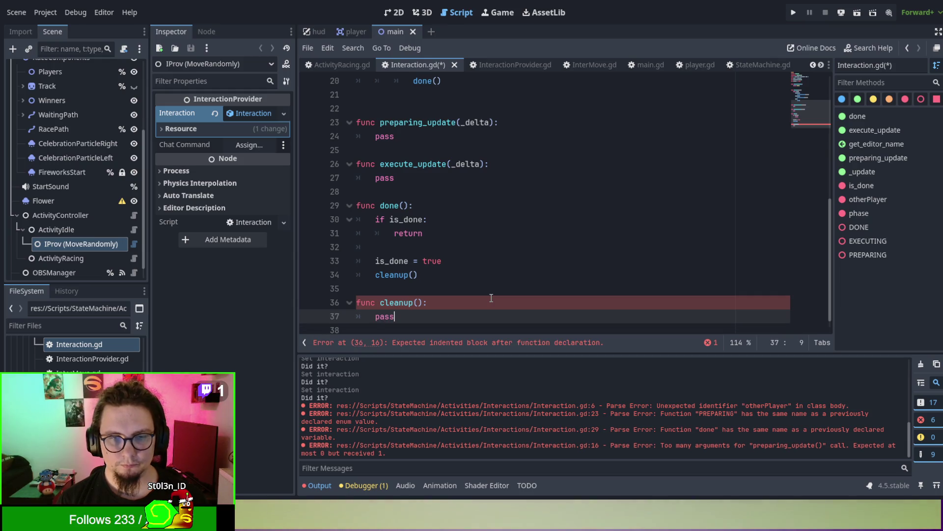
pyautogui.hotkey('ctrl', 's')
pyautogui.scroll(5, 490, 296)
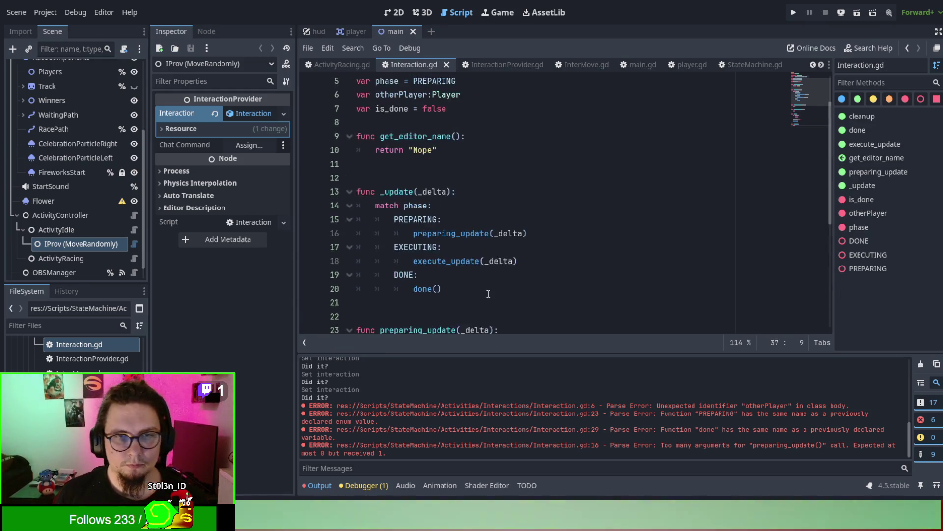
pyautogui.scroll(-3, 486, 293)
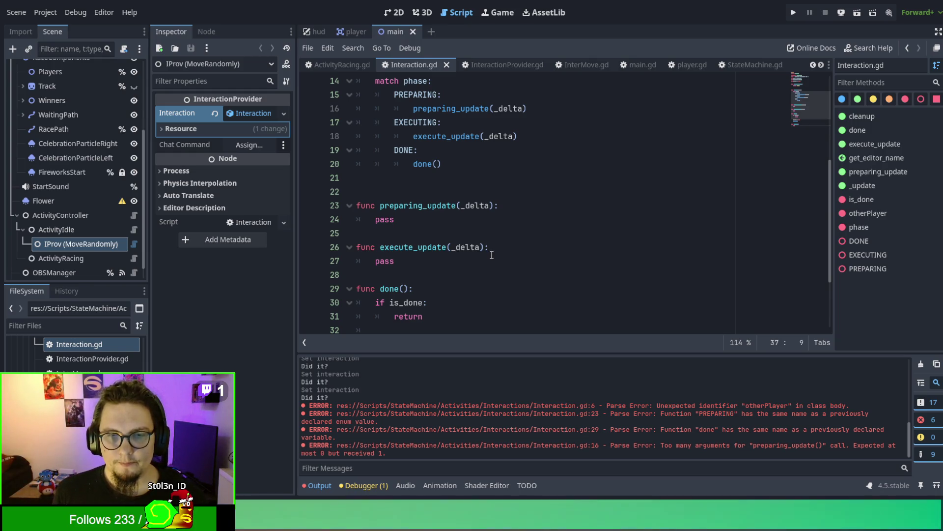
pyautogui.scroll(-2, 492, 255)
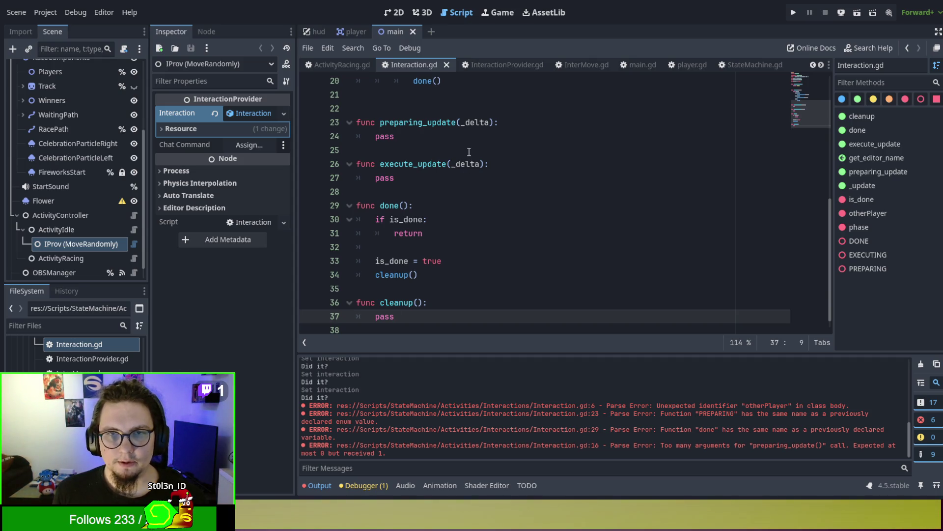
# - Check InterMove.gd, then add var player : Player after the phase declaration in Interaction.gd
pyautogui.click(571, 61)
pyautogui.click(524, 221)
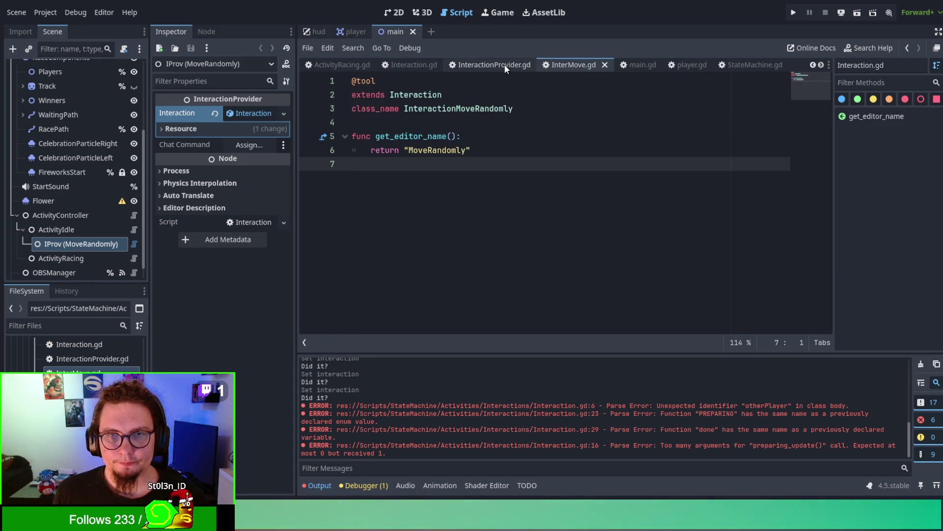
pyautogui.click(427, 65)
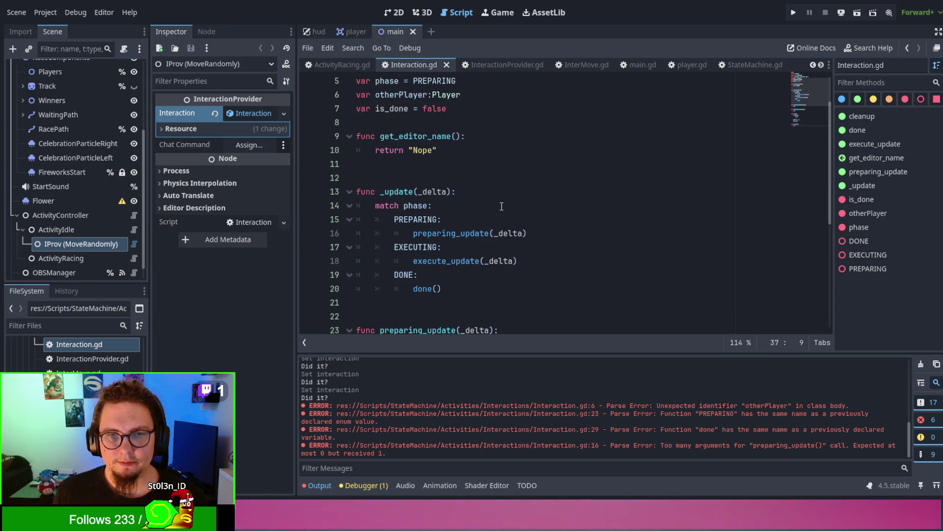
pyautogui.scroll(2, 501, 205)
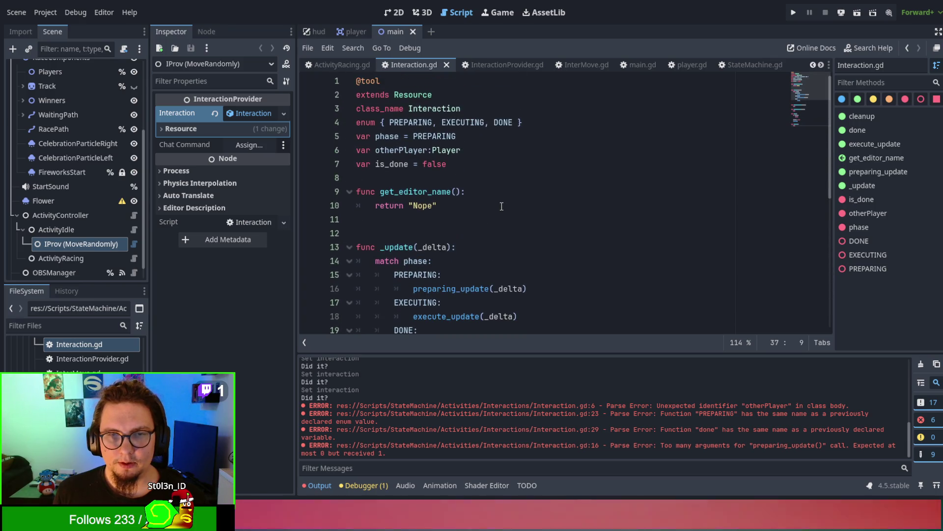
pyautogui.click(410, 150)
pyautogui.click(476, 131)
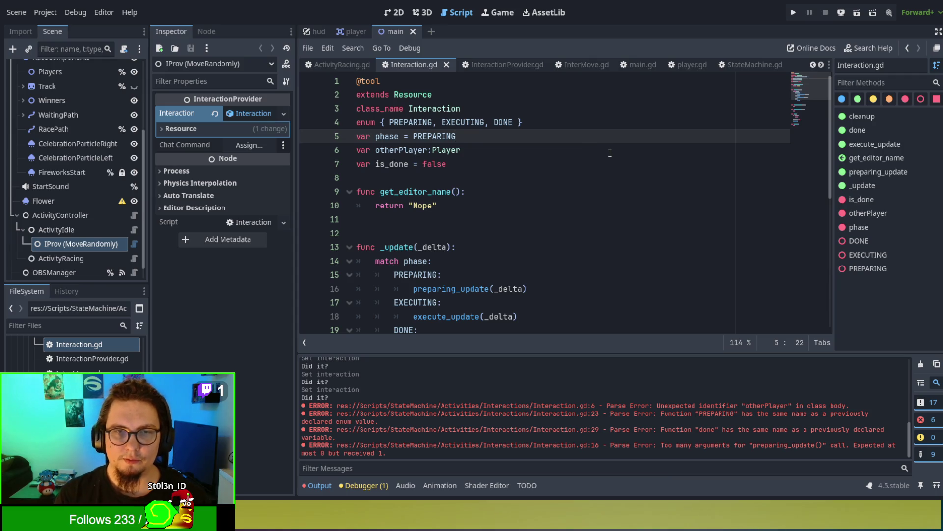
pyautogui.press('Return')
pyautogui.write('var player : Player')
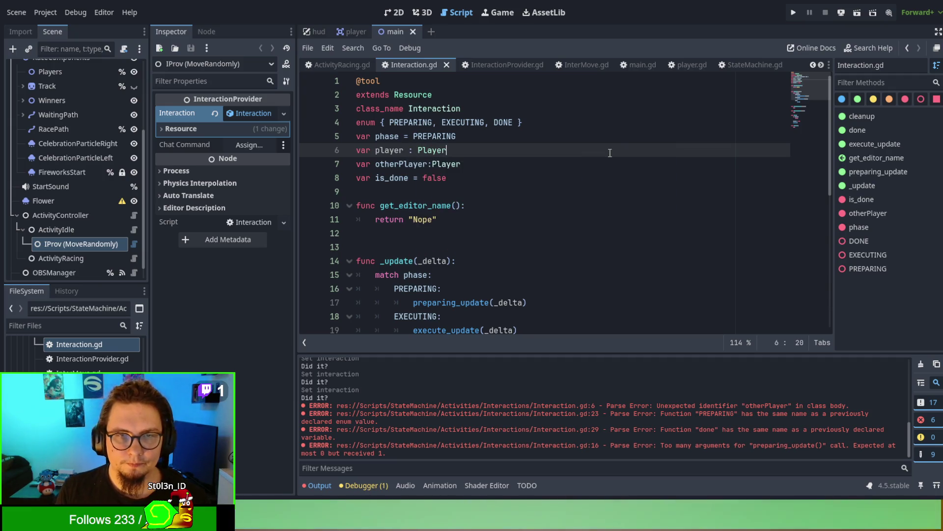
# - Space out otherPlayer's type annotation, save, and revert the node's Interaction resource to empty
pyautogui.click(435, 164)
pyautogui.press('Left')
pyautogui.press('Left')
pyautogui.click(606, 178)
pyautogui.scroll(-3, 606, 181)
pyautogui.scroll(-5, 605, 180)
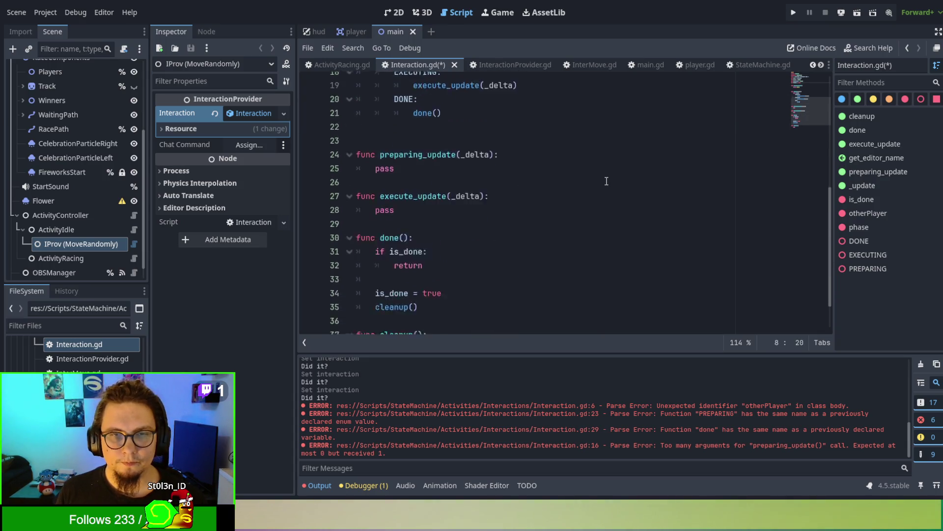
pyautogui.hotkey('ctrl', 's')
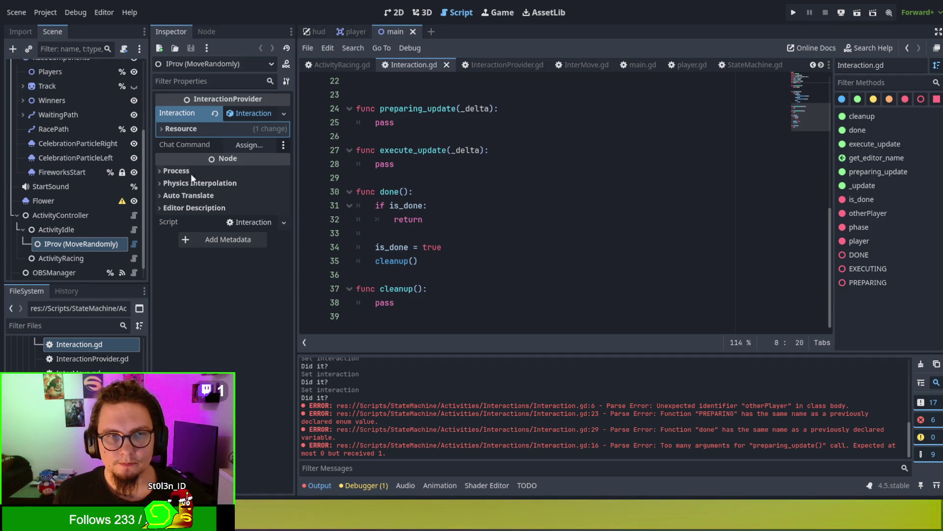
pyautogui.click(214, 113)
# - Clear the node's Interaction resource and switch to player.gd
pyautogui.click(535, 202)
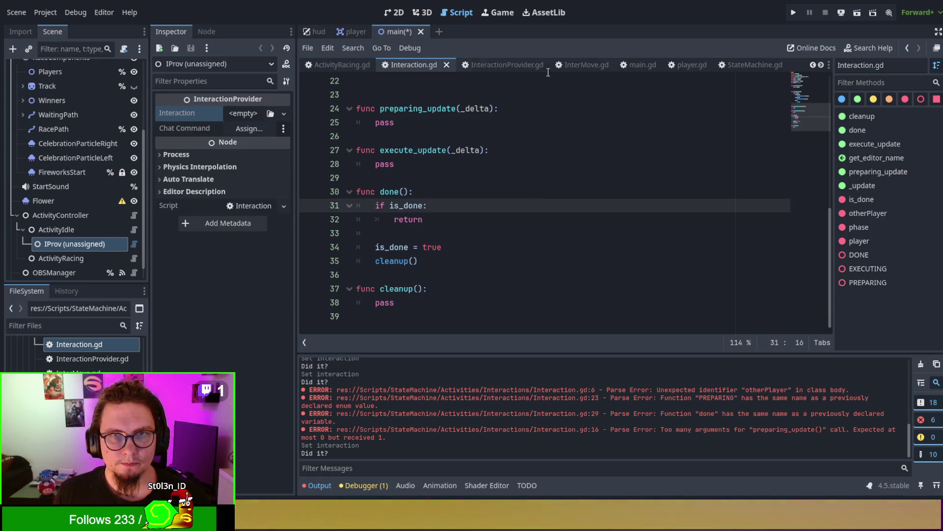
pyautogui.click(580, 65)
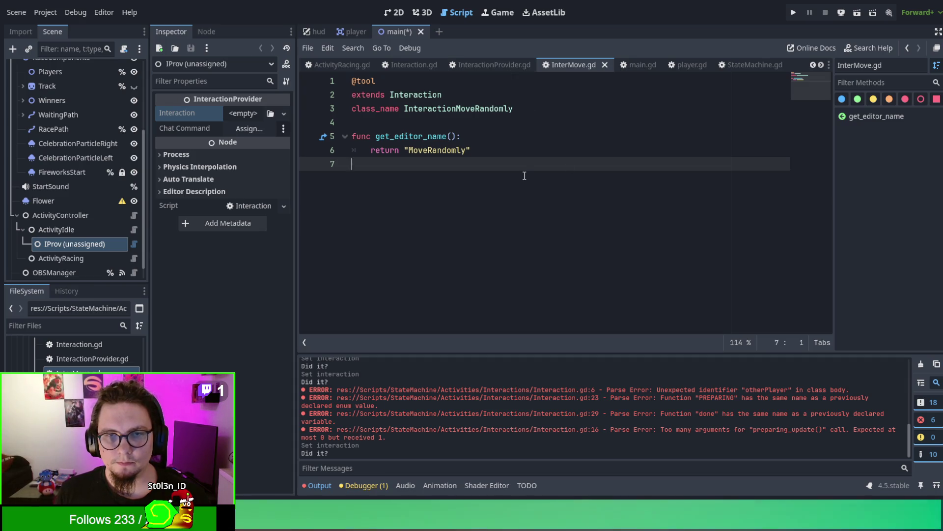
pyautogui.click(688, 65)
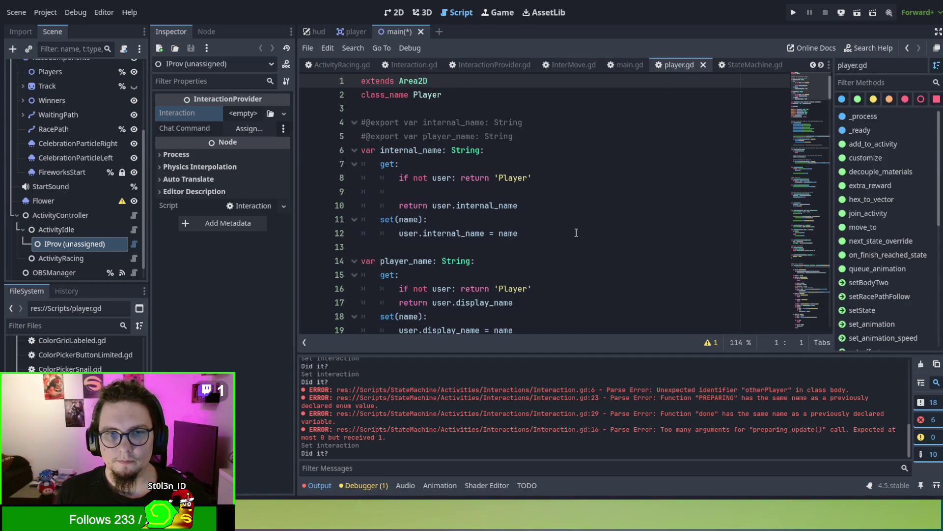
# - Add empty lines at the end of player.gd and begin a var declaration
pyautogui.scroll(-9, 575, 230)
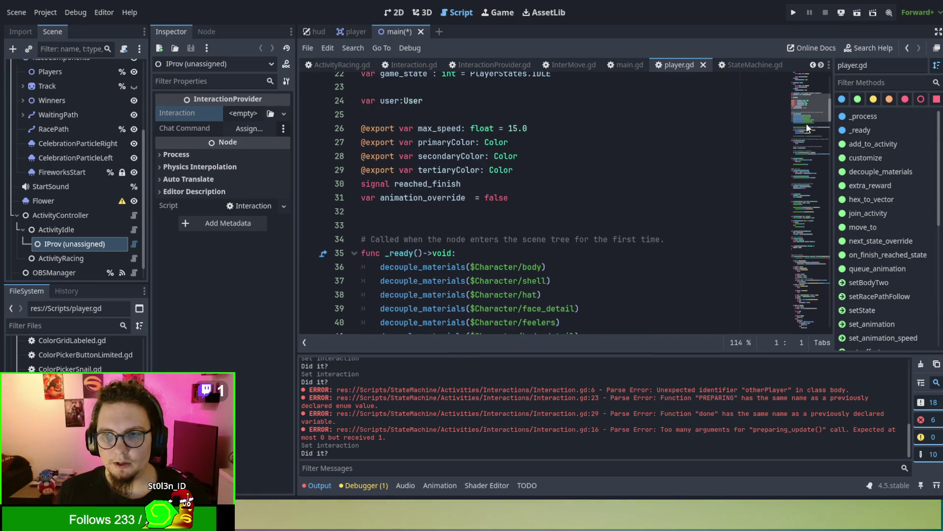
pyautogui.moveTo(808, 98); pyautogui.dragTo(808, 347)
pyautogui.click(565, 312)
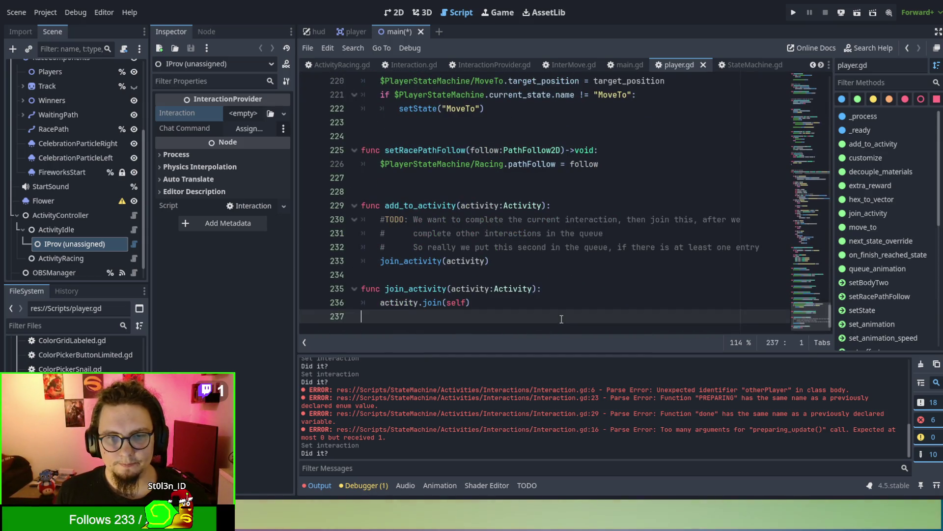
pyautogui.press('Return')
pyautogui.press('Return')
pyautogui.press('Return')
pyautogui.press('Return')
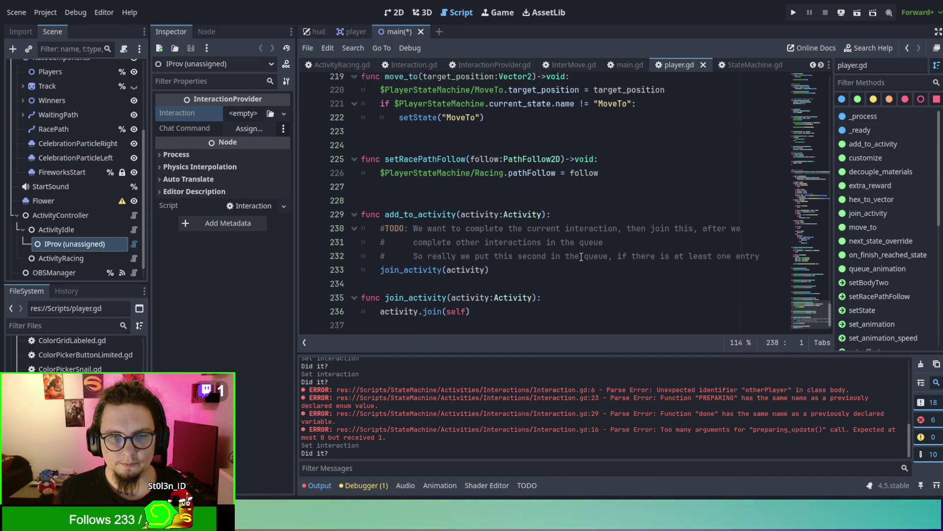
pyautogui.press('Return')
pyautogui.press('Return')
pyautogui.press('Return')
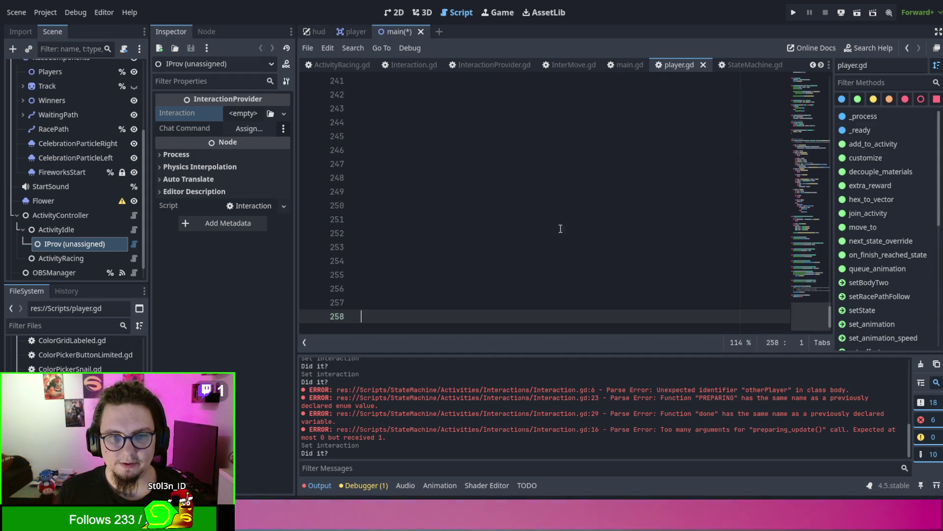
pyautogui.click(492, 192)
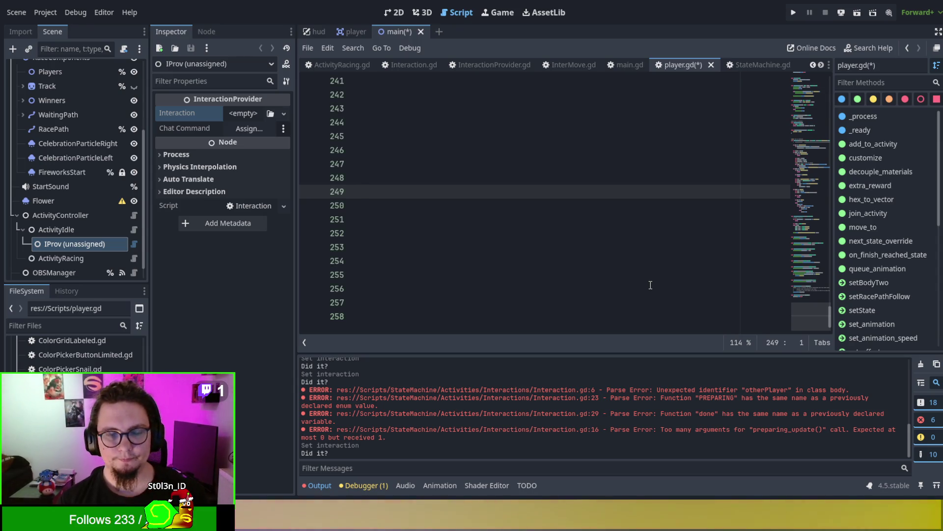
pyautogui.write('var curre')
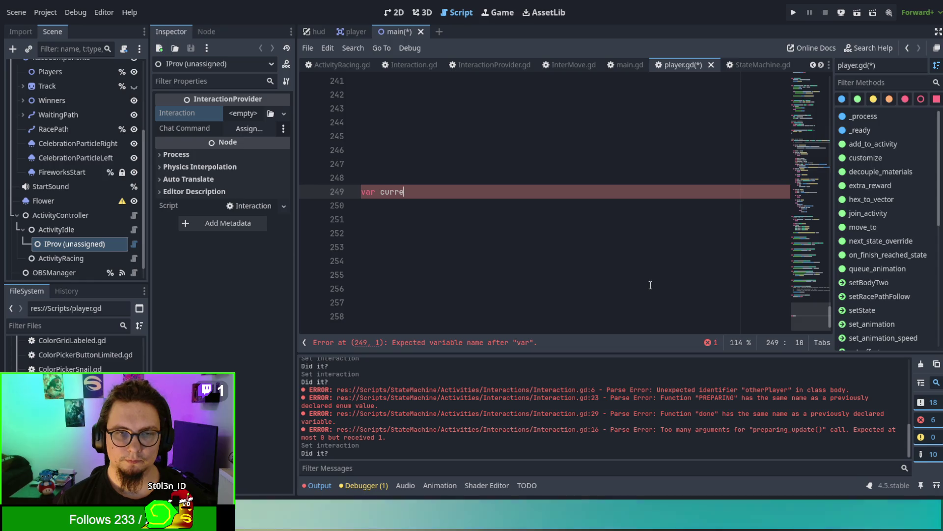
# - Declare var activity_queue : Array = [] on line 249 of player.gd
pyautogui.press('BackSpace')
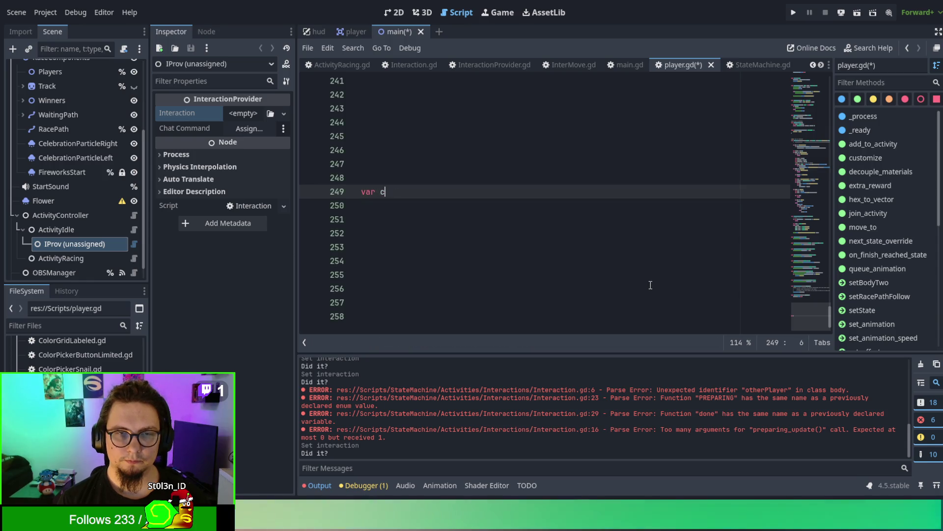
pyautogui.write('nt')
pyautogui.press('BackSpace')
pyautogui.press('BackSpace')
pyautogui.press('BackSpace')
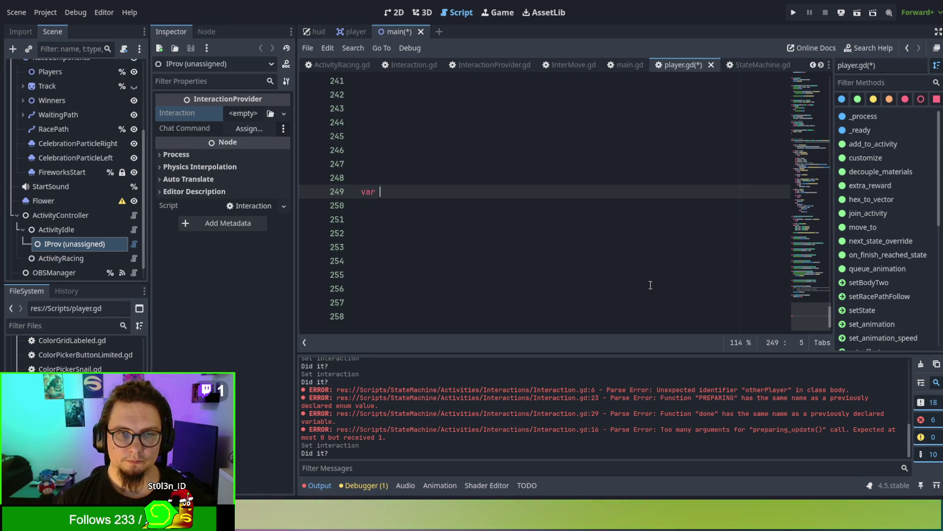
pyautogui.write('tivity_q')
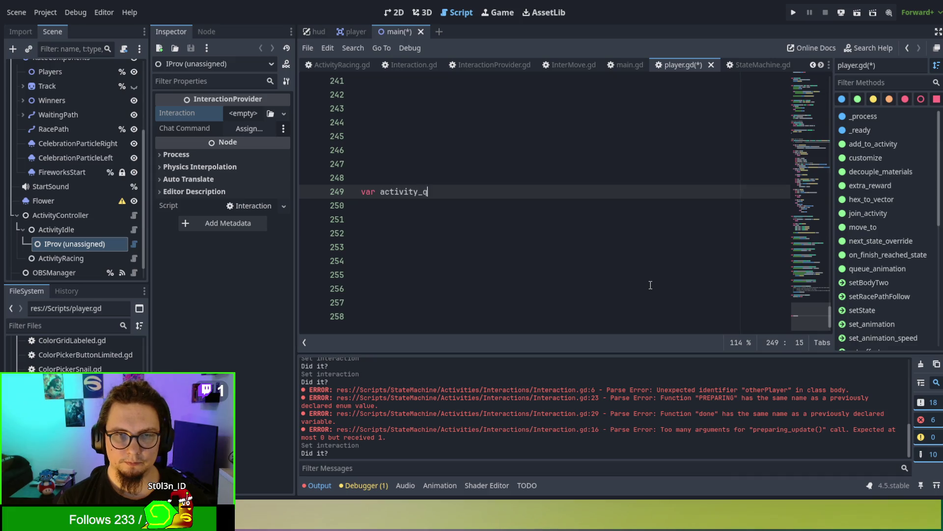
pyautogui.write('ueue ;')
pyautogui.press('BackSpace')
pyautogui.write(': Array')
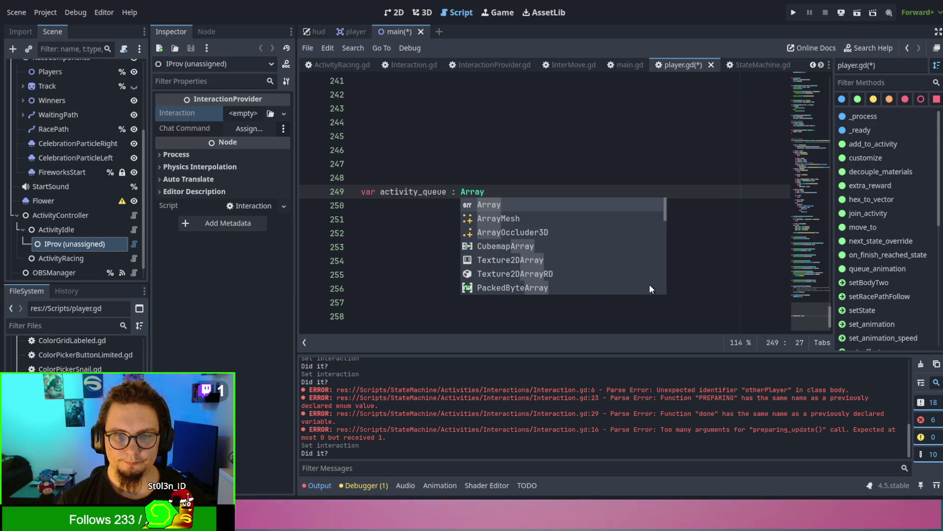
pyautogui.write('[')
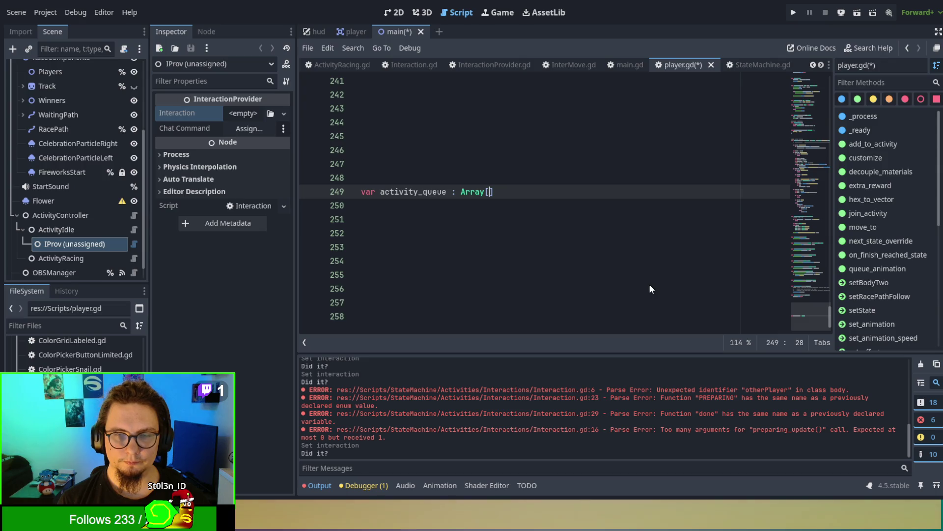
pyautogui.press('BackSpace')
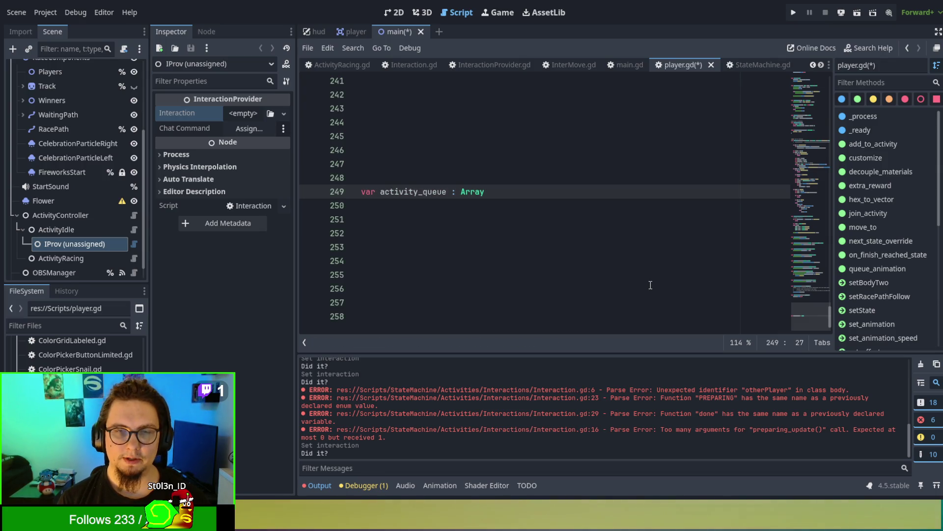
pyautogui.hotkey('ctrl', 'space')
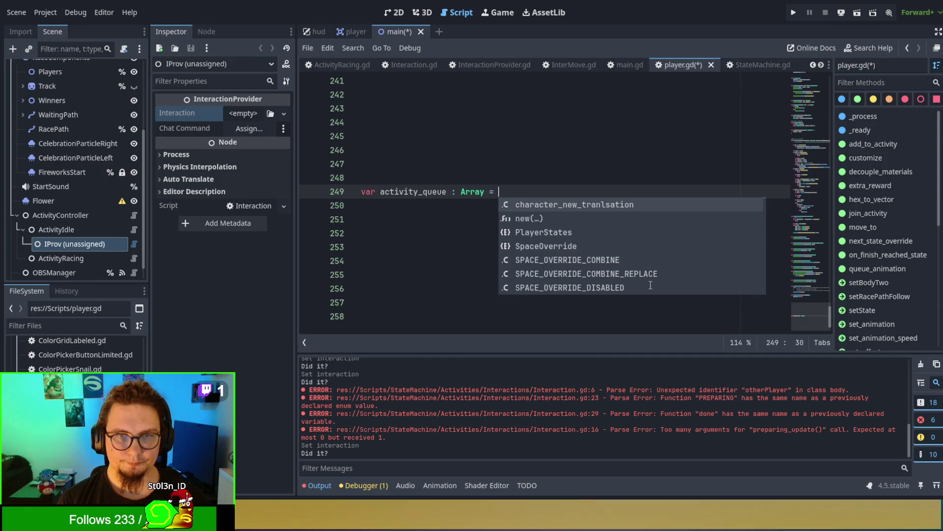
pyautogui.write('[]')
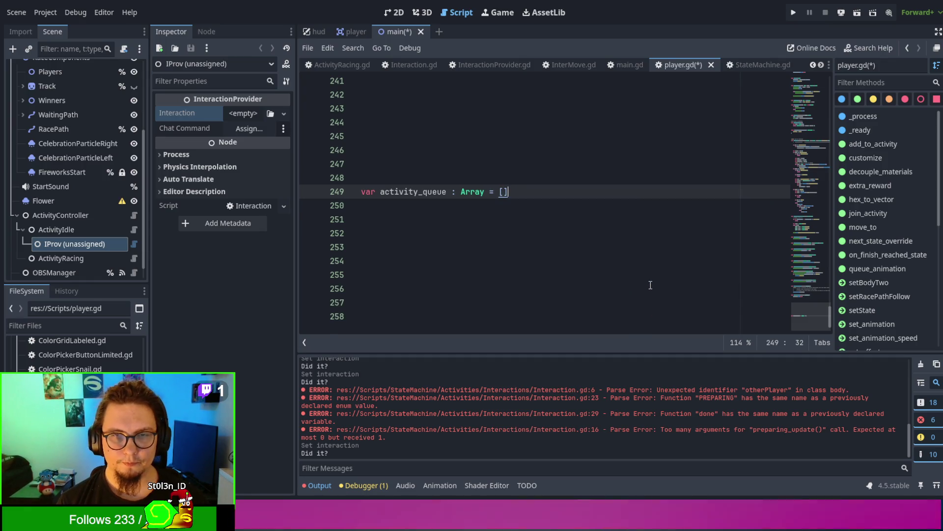
pyautogui.press('Return')
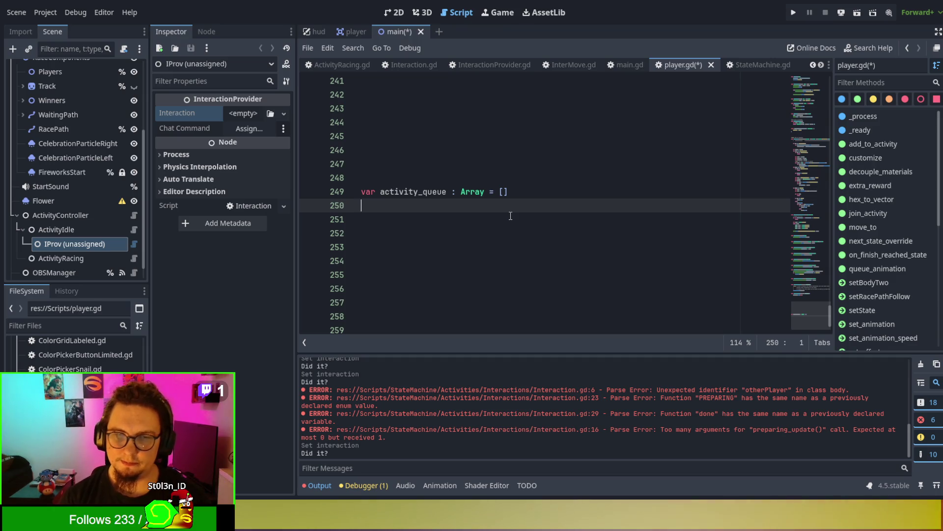
pyautogui.press('Up')
pyautogui.press('End')
pyautogui.press('Left')
pyautogui.press('Left')
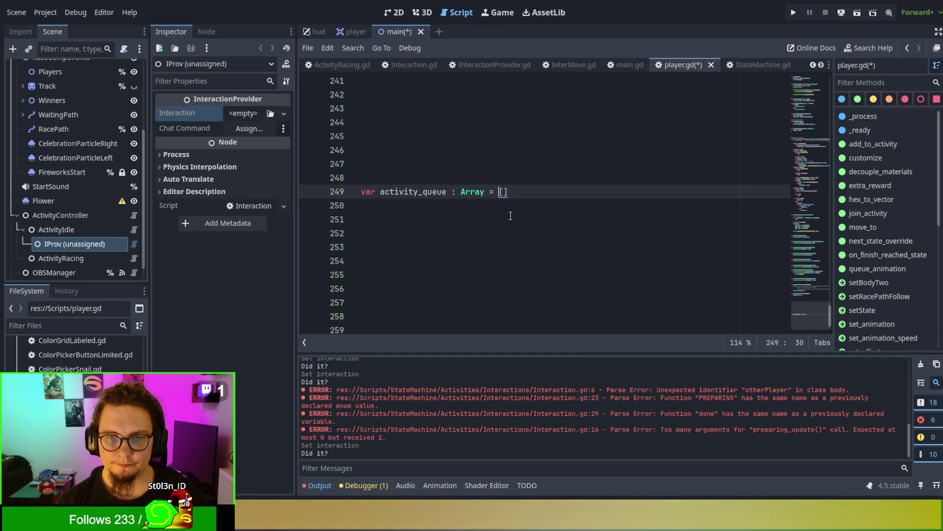
# - Type activity_queue as Array[Activity] and duplicate its declaration line below it
pyautogui.press('Left')
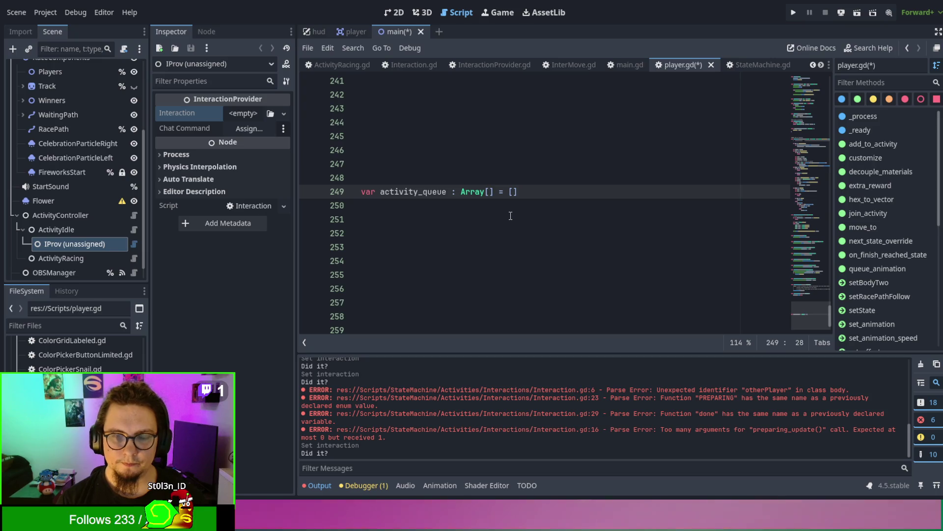
pyautogui.write('Activity')
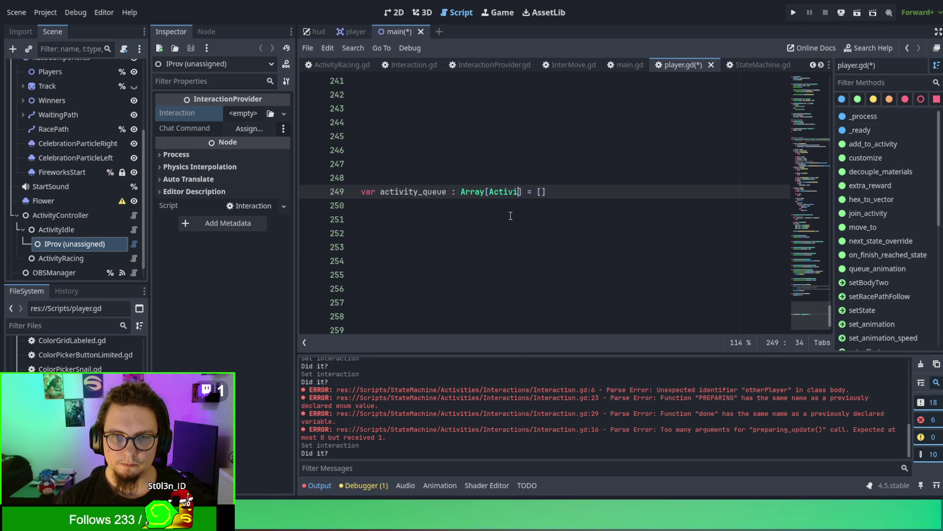
pyautogui.press('Right')
pyautogui.press('Right')
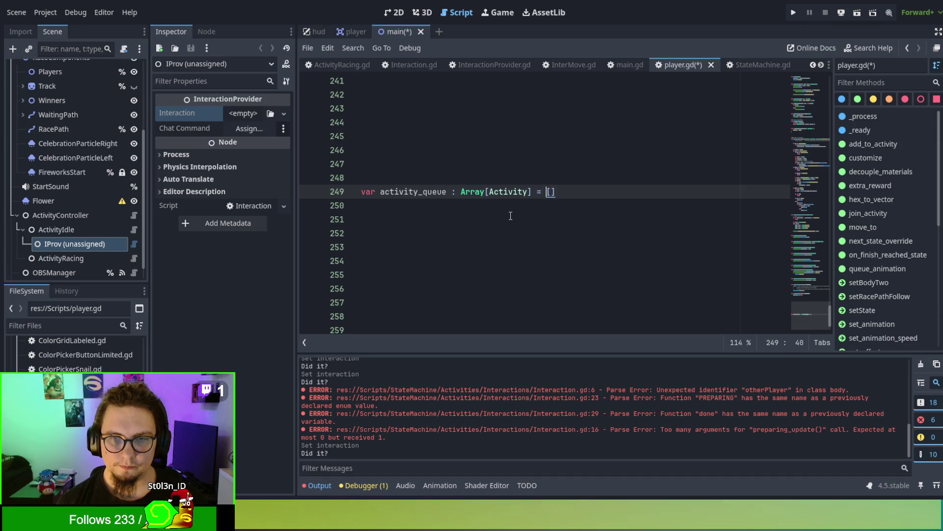
pyautogui.hotkey('shift', 'Up')
pyautogui.hotkey('ctrl', 'c')
pyautogui.press('Right')
pyautogui.hotkey('ctrl', 'v')
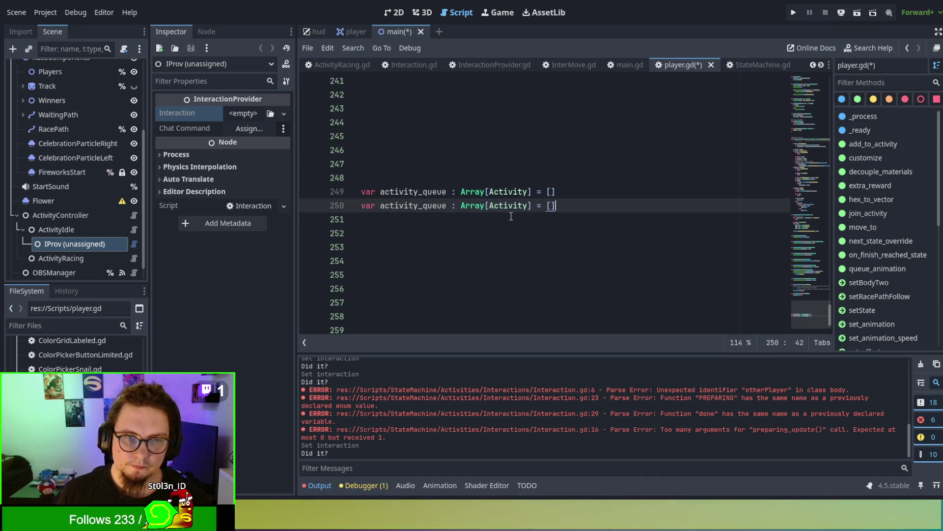
# - Rename the copied declaration to interaction_queue with type Array[Interaction]
pyautogui.moveTo(381, 205); pyautogui.dragTo(423, 205)
pyautogui.write('interaction')
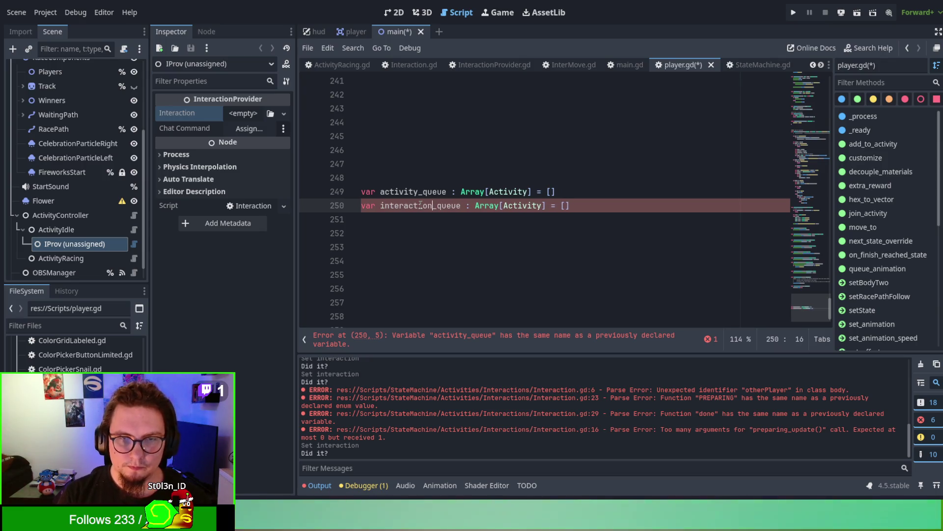
pyautogui.click(522, 205)
pyautogui.doubleClick(522, 205)
pyautogui.write('Interaction')
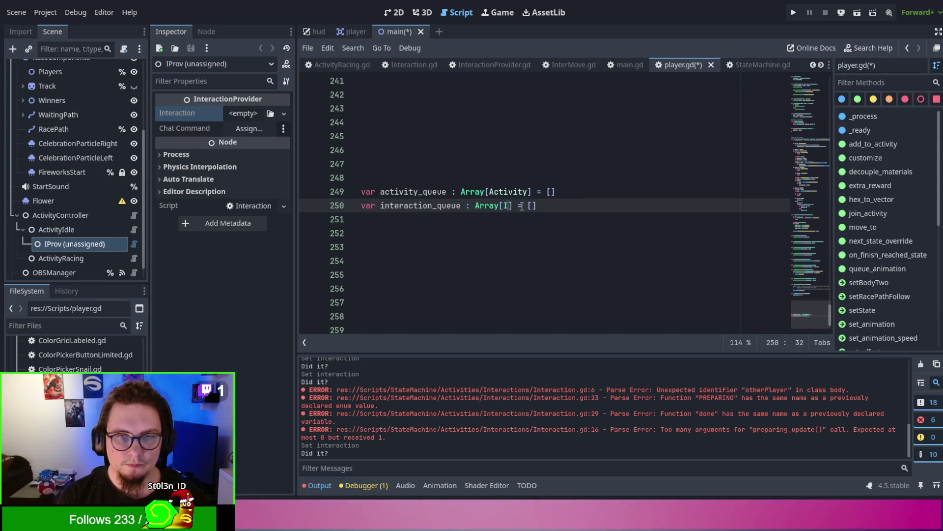
pyautogui.click(486, 244)
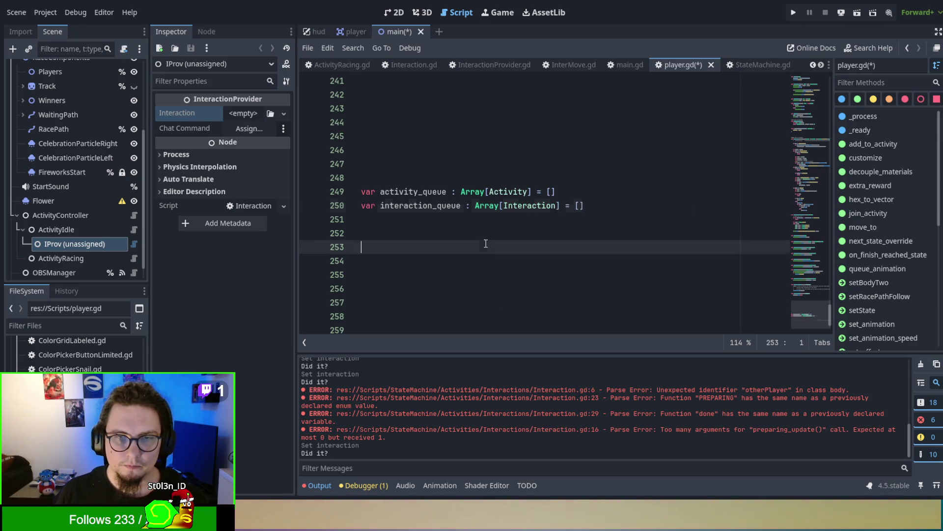
pyautogui.click(487, 224)
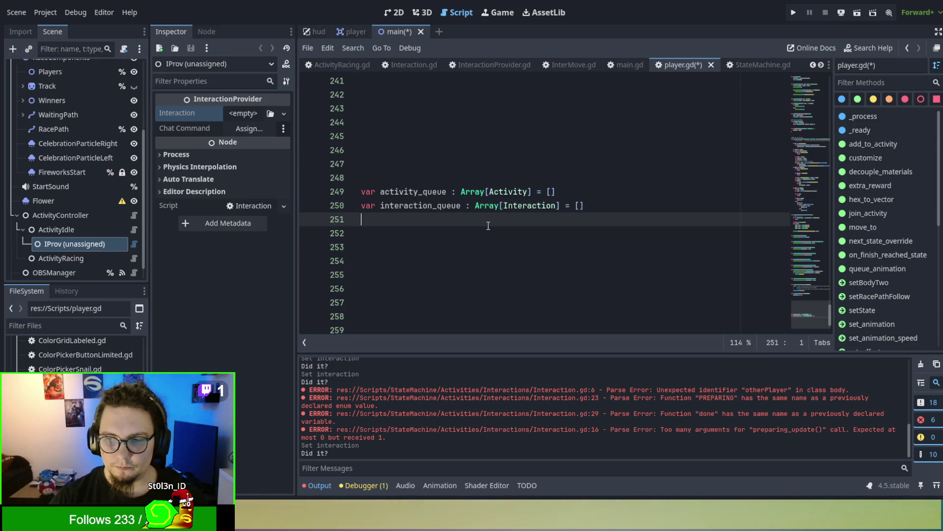